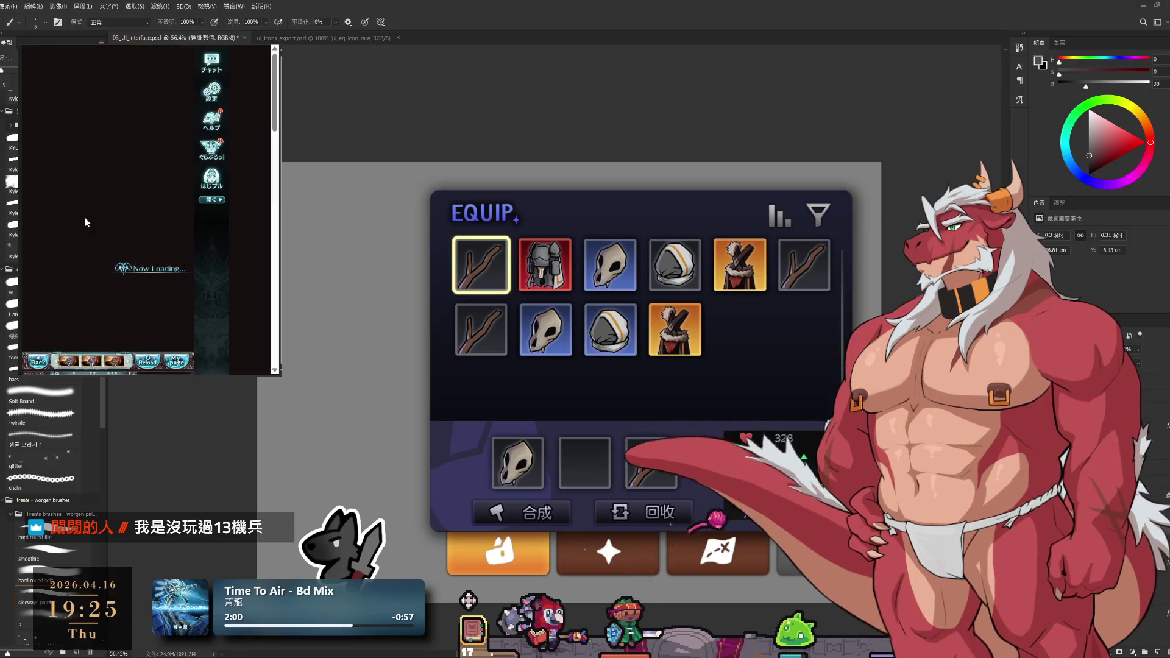
Flip between the 03_UI_interface mockup and ui_icons_export.psd, landing on the red-framed armor icon file
{"action": "left_click", "coordinate": [130, 268]}
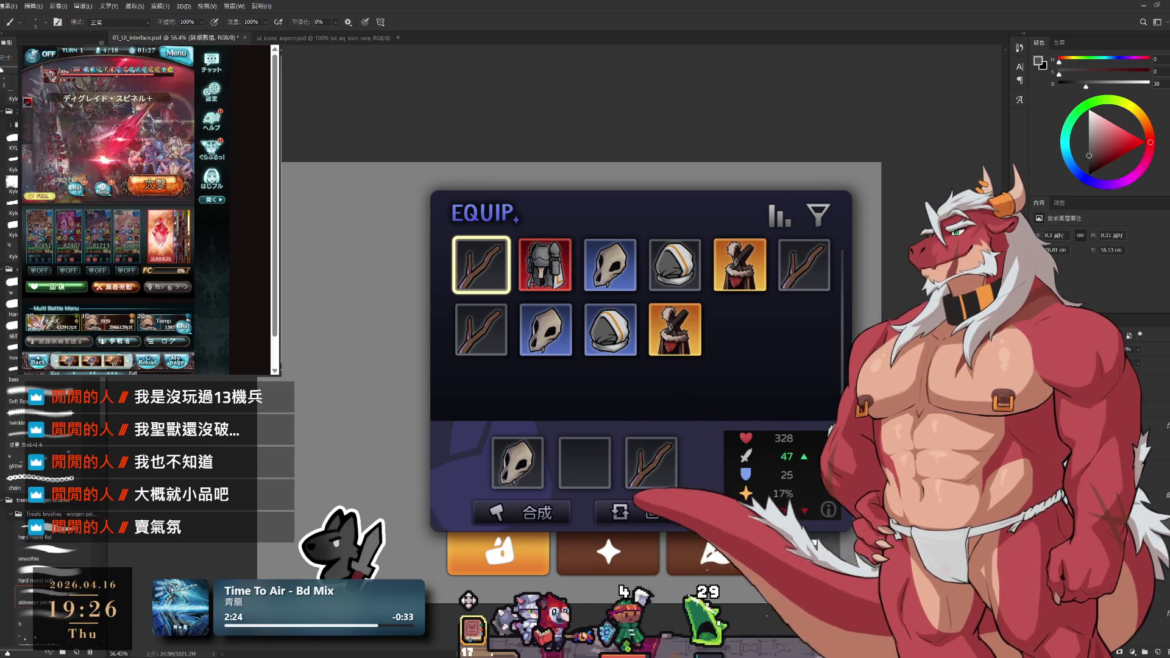
{"action": "scroll", "coordinate": [639, 365], "scroll_direction": "up", "scroll_amount": 2}
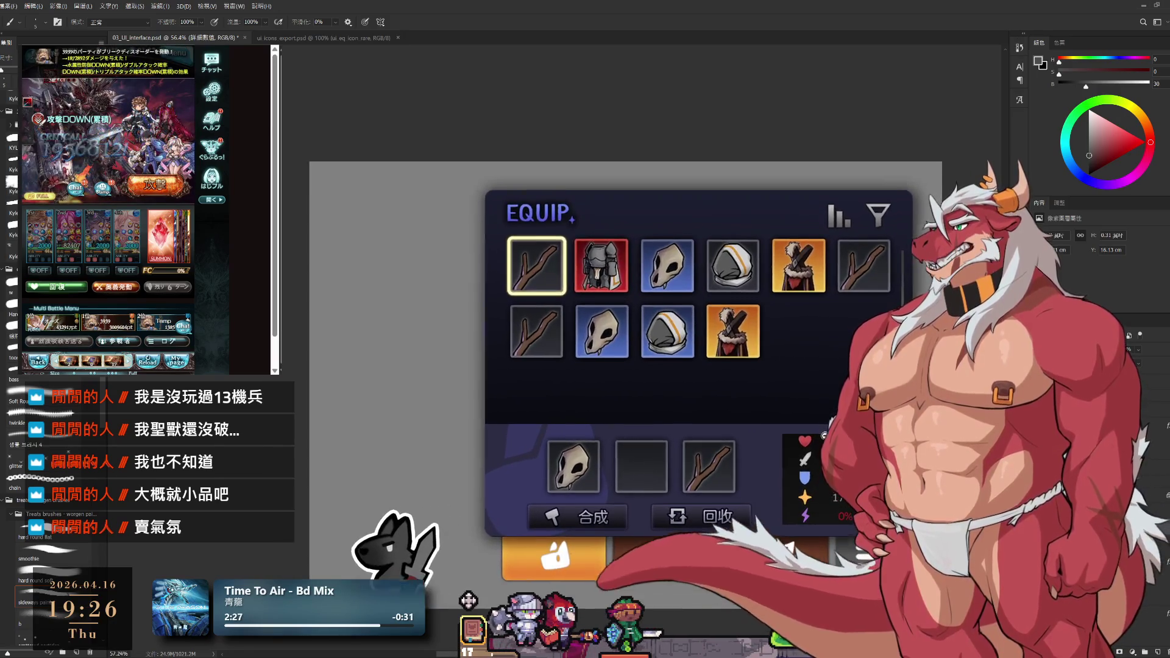
{"action": "scroll", "coordinate": [878, 439], "scroll_direction": "up", "scroll_amount": 2}
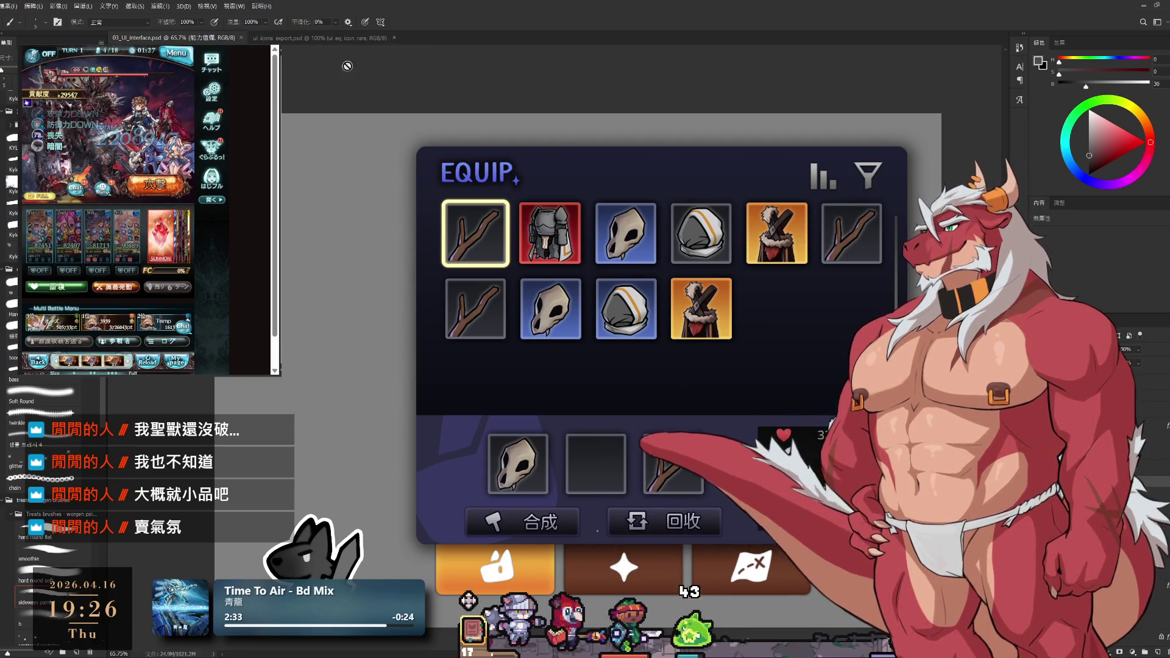
{"action": "left_click", "coordinate": [321, 38]}
{"action": "left_click", "coordinate": [183, 39]}
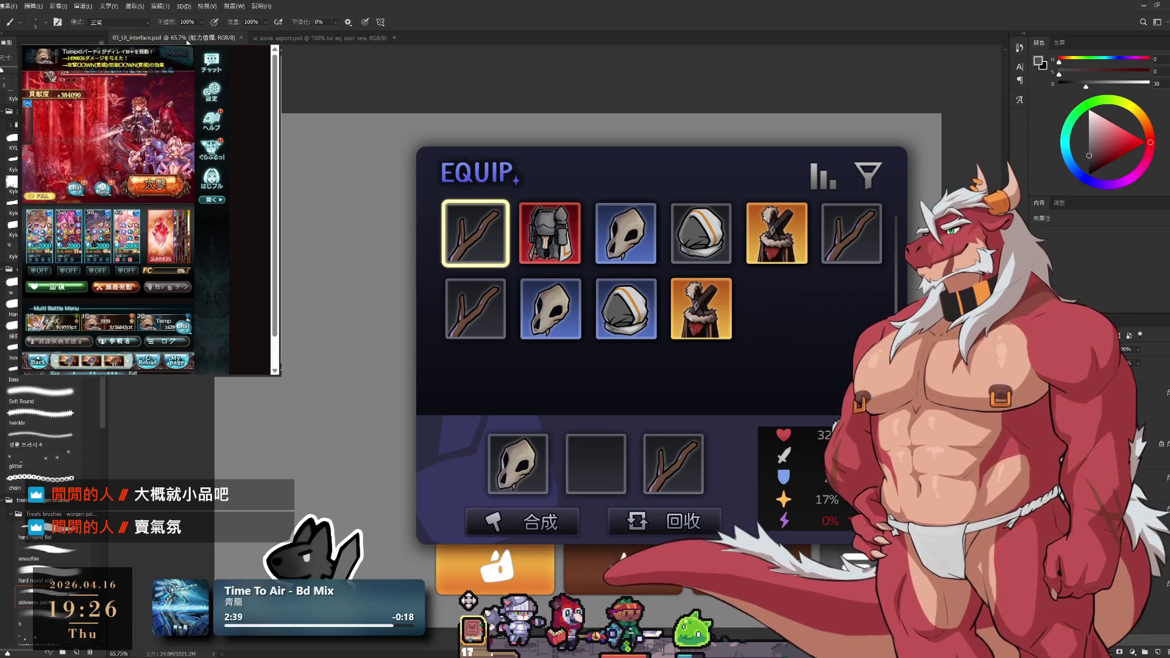
{"action": "left_click", "coordinate": [326, 41]}
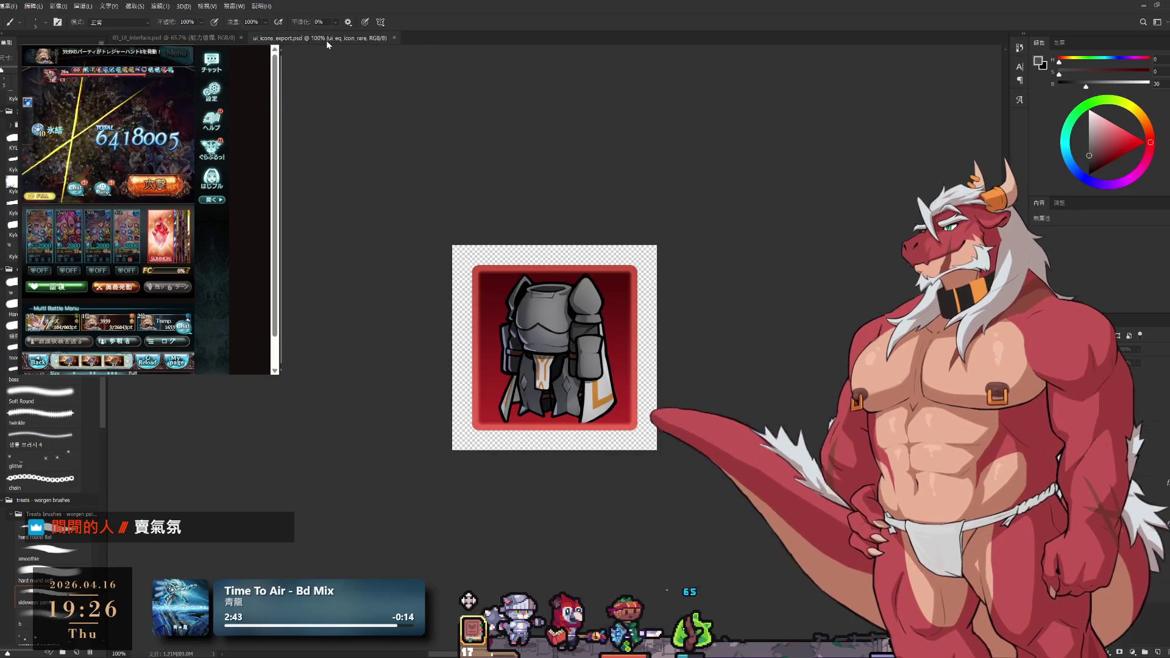
Switch back to the 03_UI_interface.psd EQUIP mockup document
{"action": "left_click", "coordinate": [170, 37]}
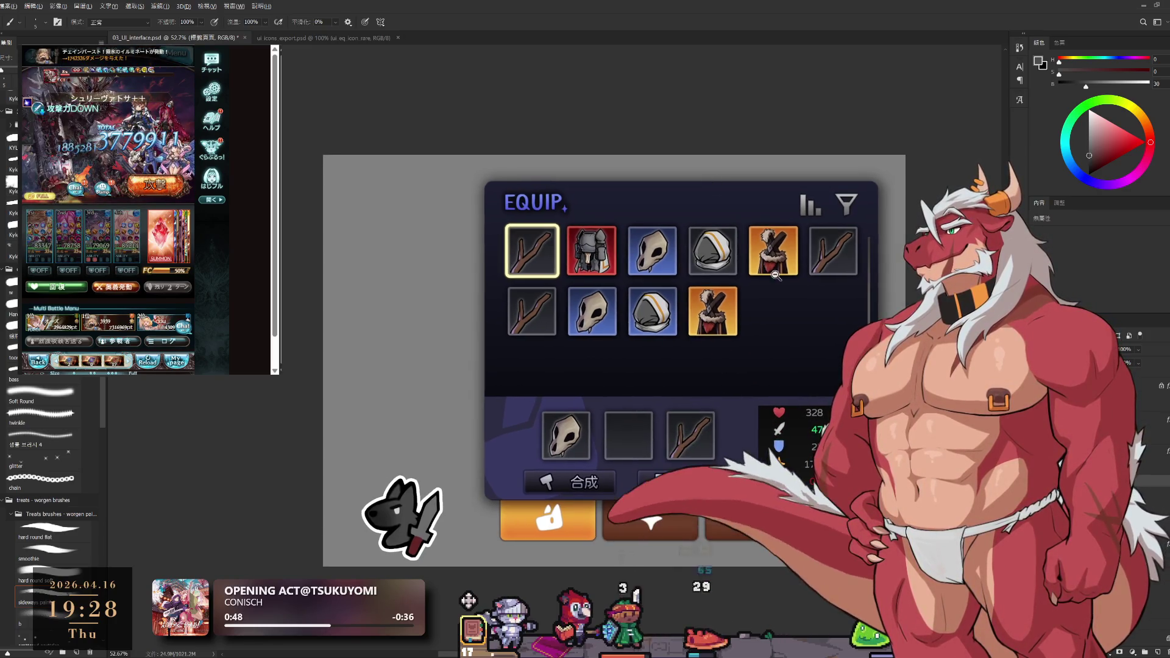
{"action": "scroll", "coordinate": [789, 281], "scroll_direction": "up", "scroll_amount": 2}
{"action": "scroll", "coordinate": [811, 292], "scroll_direction": "up", "scroll_amount": 1}
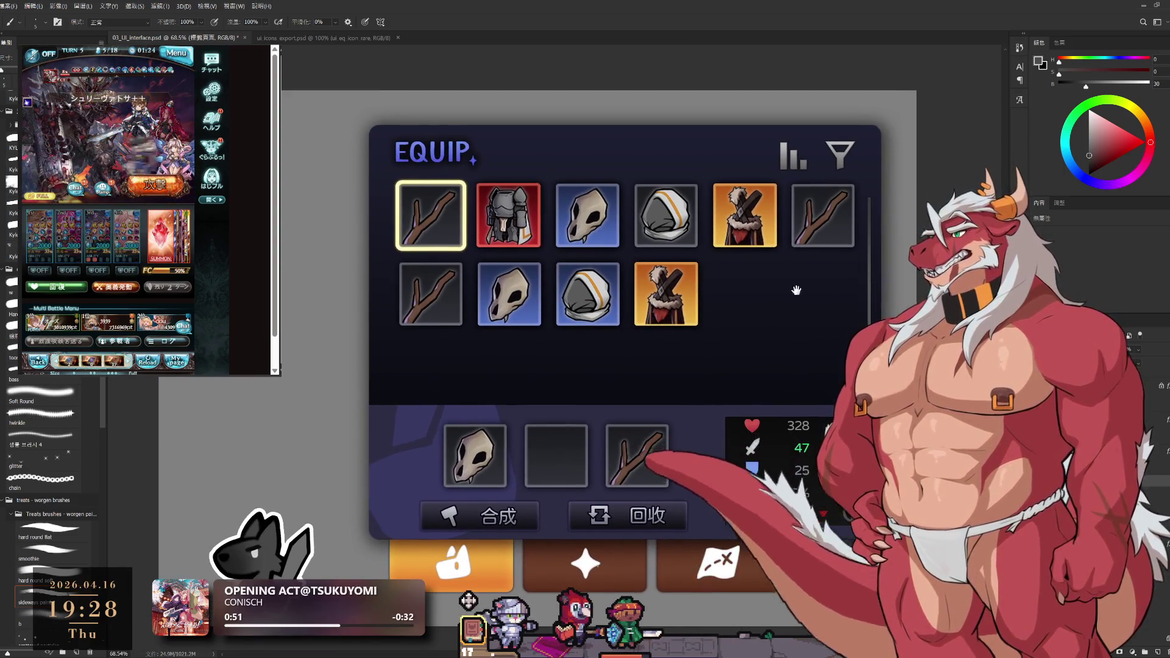
Recenter on the EQUIP panel's top-left at about 149% with the icon_篩選_off layer selected
{"action": "left_click_drag", "start_coordinate": [799, 263], "coordinate": [846, 288]}
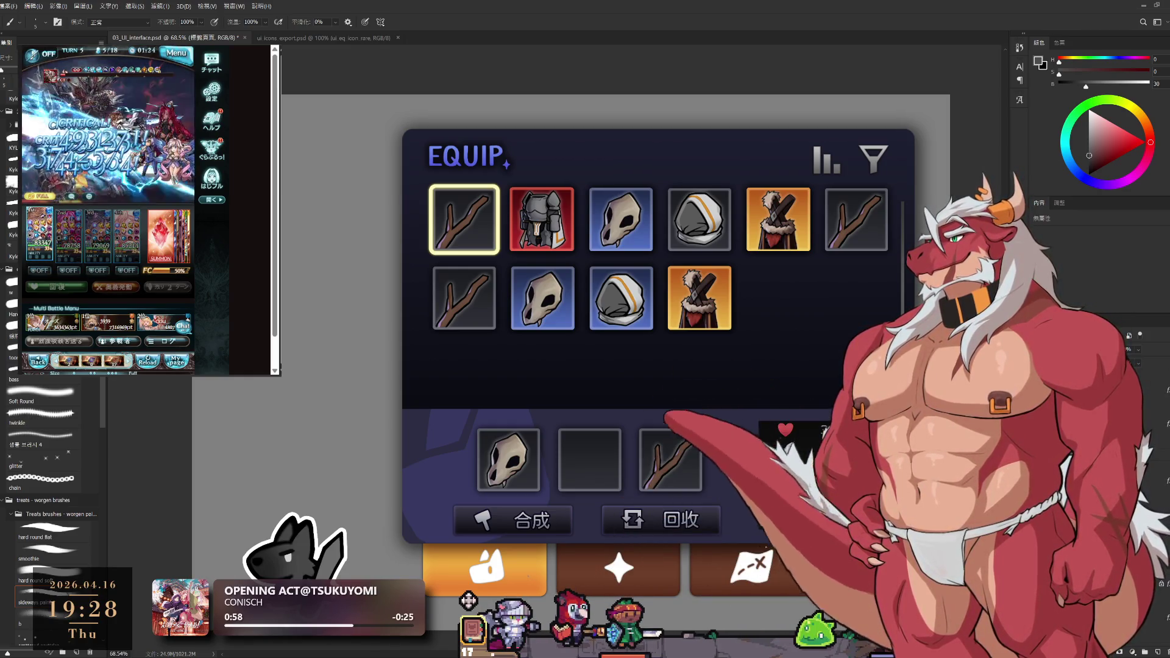
{"action": "key", "text": "alt+bracketright"}
{"action": "key", "text": "alt+bracketright"}
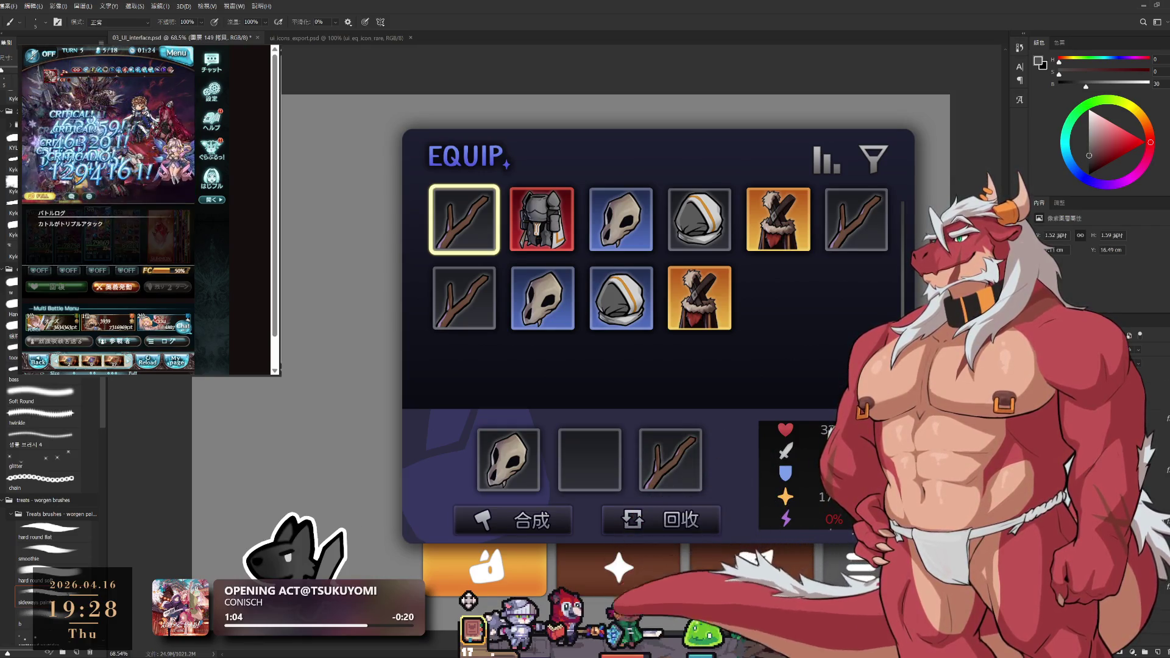
{"action": "key", "text": "ctrl+comma"}
{"action": "key", "text": "ctrl+comma"}
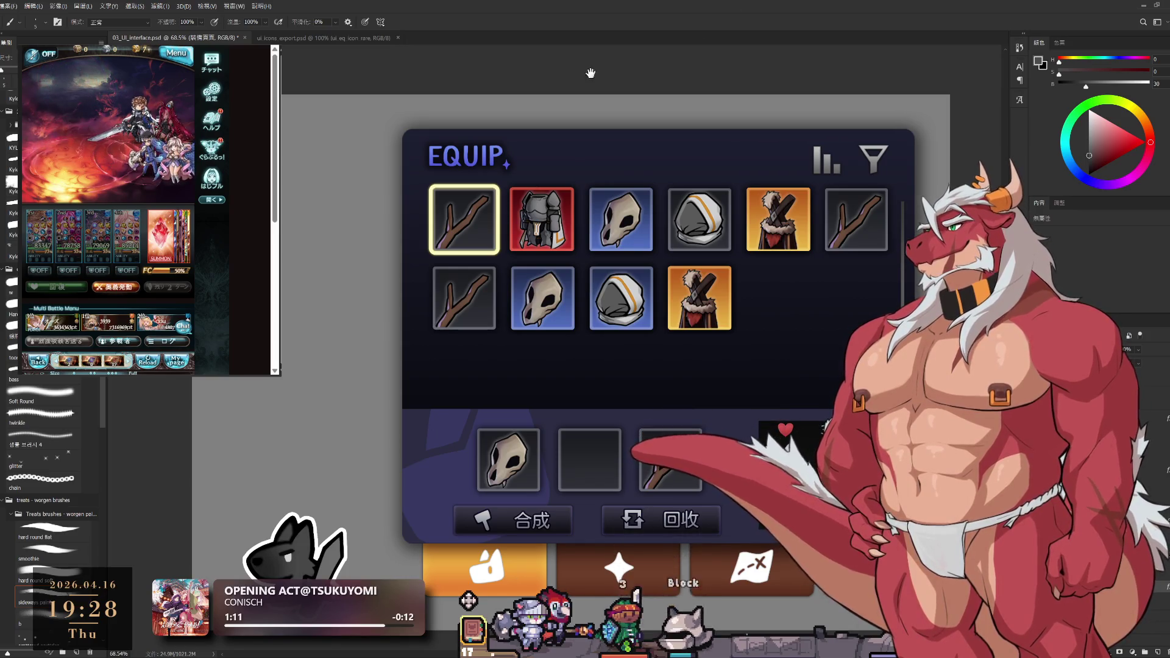
{"action": "scroll", "coordinate": [591, 73], "scroll_direction": "up", "scroll_amount": 3}
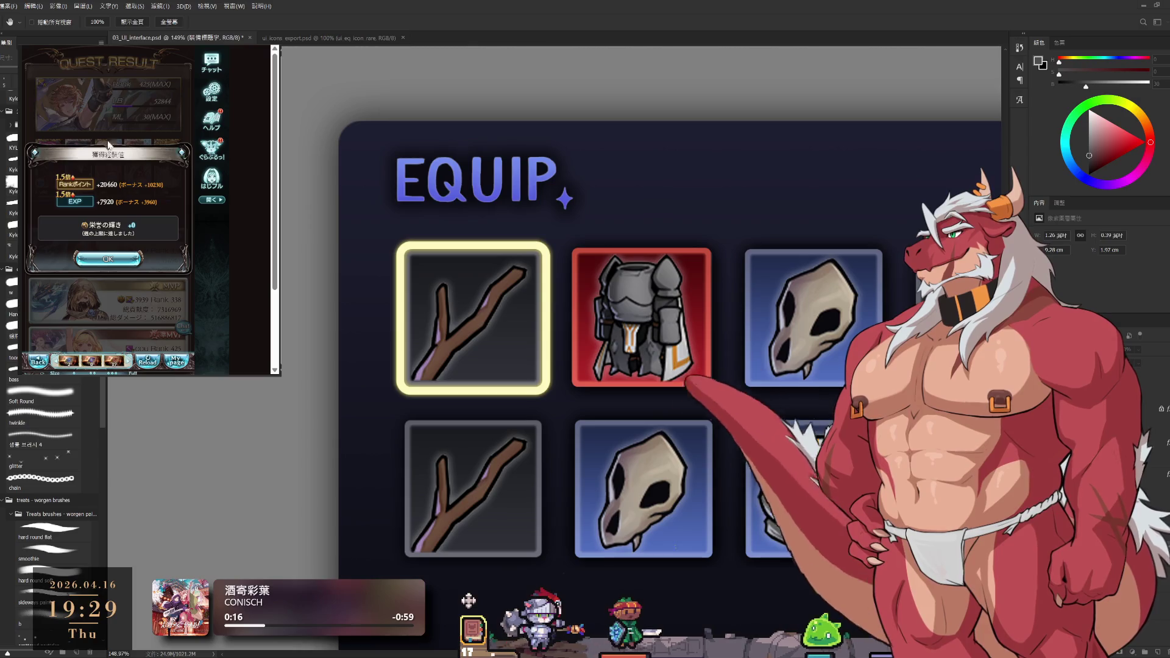
{"action": "left_click", "coordinate": [118, 260]}
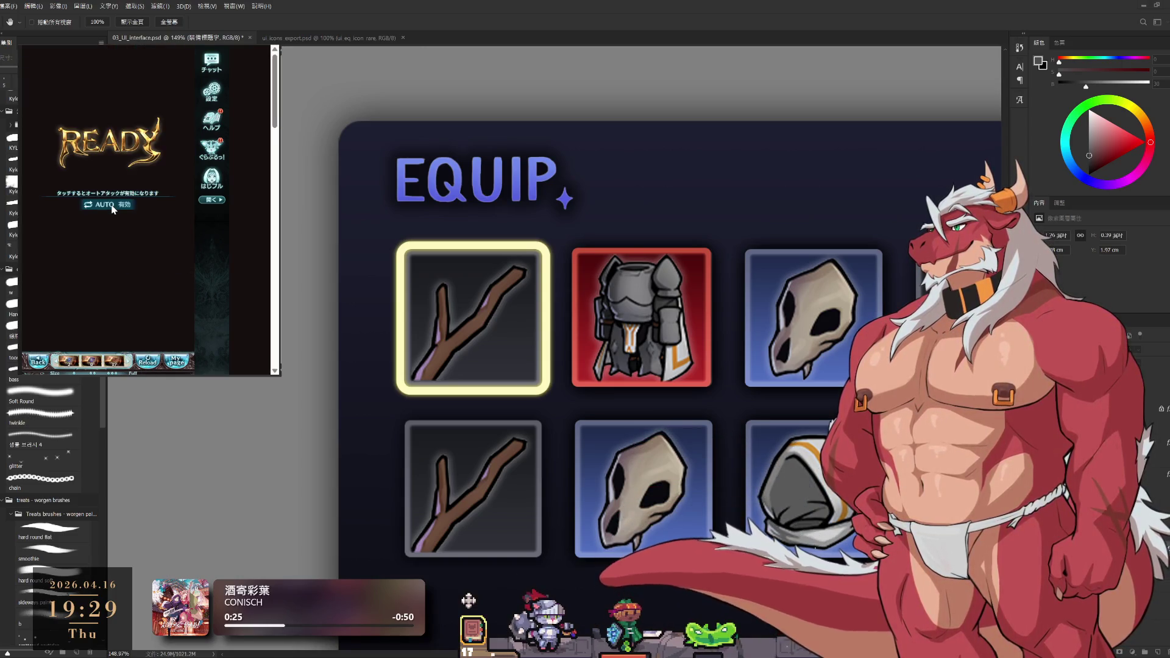
{"action": "left_click", "coordinate": [112, 209]}
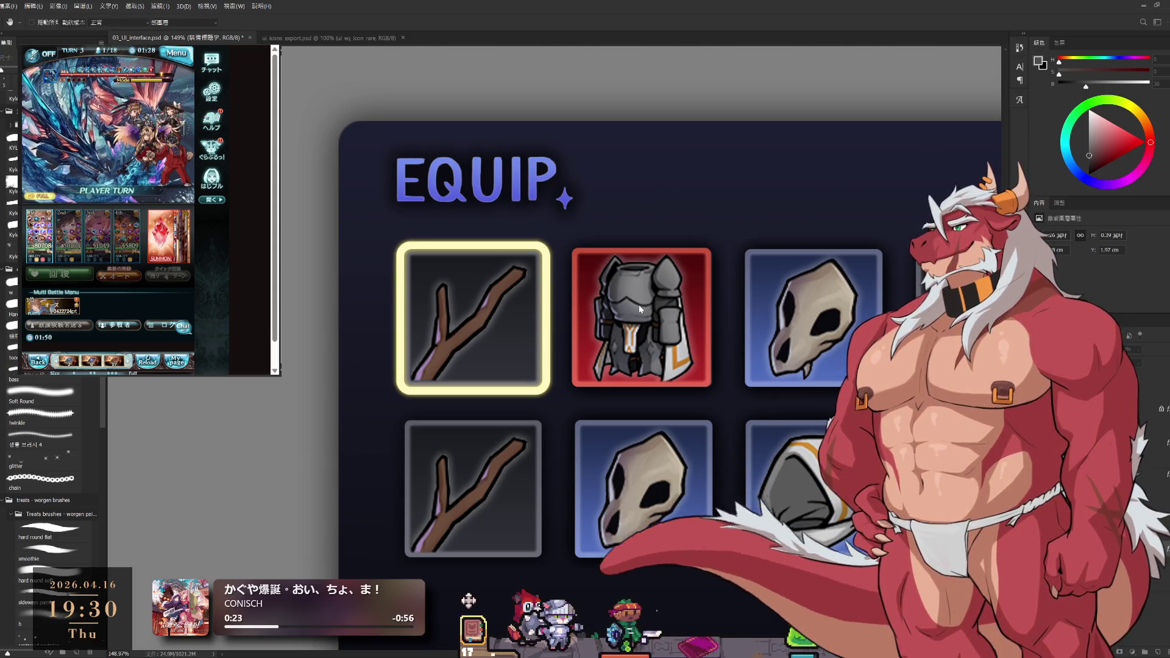
{"action": "scroll", "coordinate": [779, 393], "scroll_direction": "down", "scroll_amount": 3}
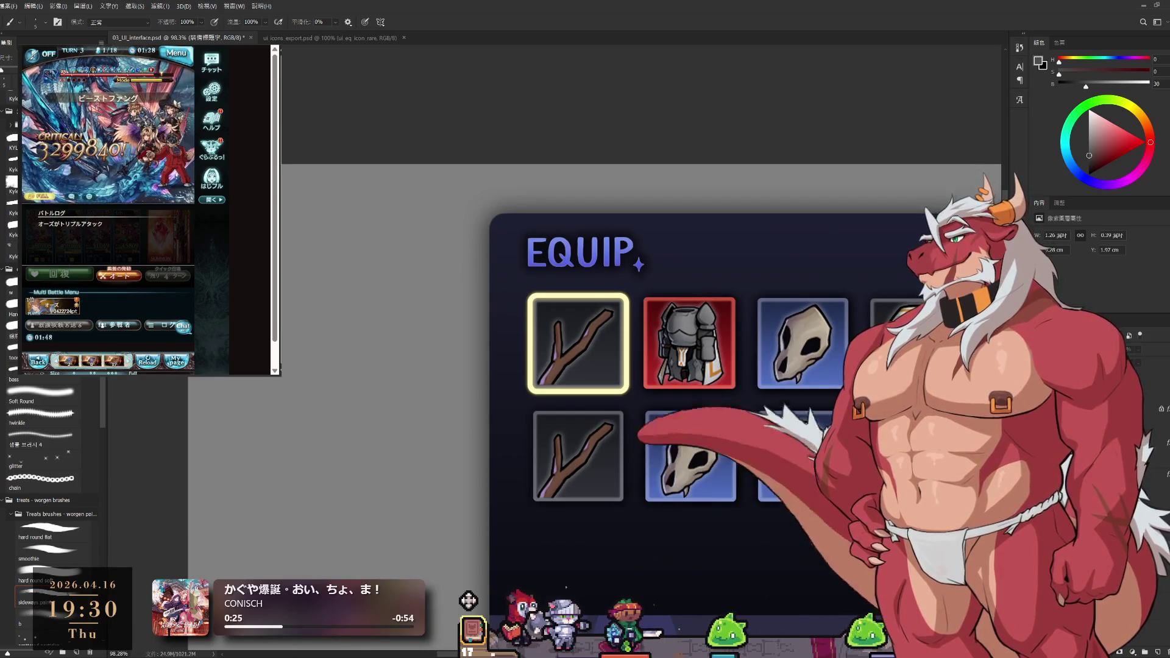
{"action": "scroll", "coordinate": [679, 414], "scroll_direction": "down", "scroll_amount": 3}
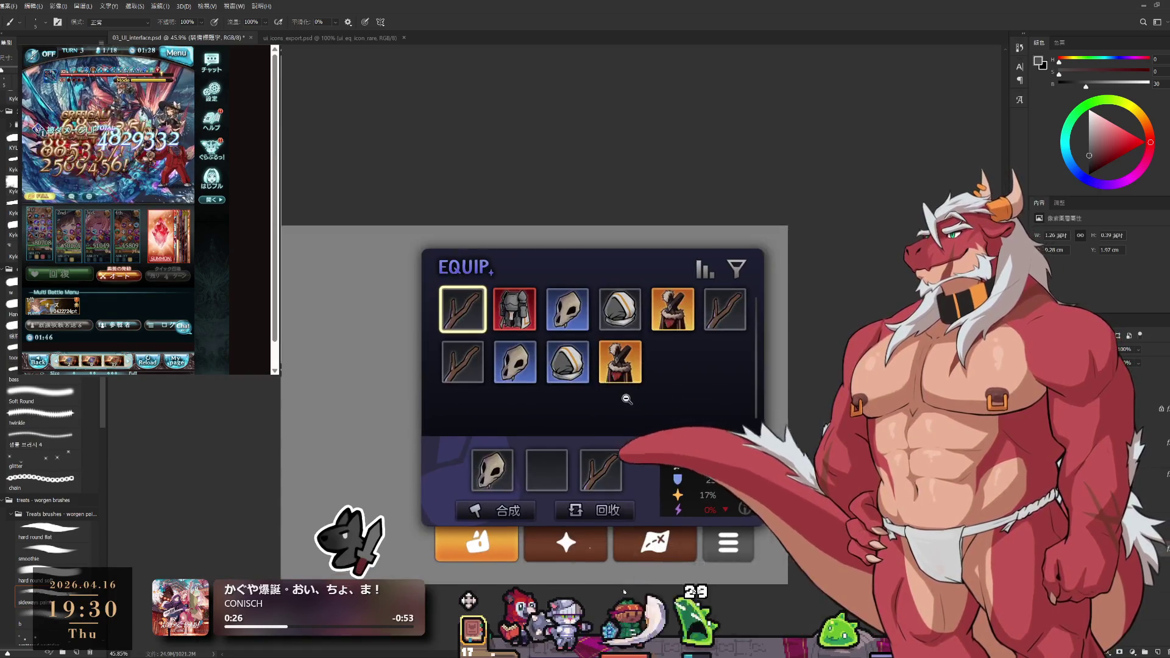
{"action": "scroll", "coordinate": [628, 398], "scroll_direction": "up", "scroll_amount": 5}
{"action": "scroll", "coordinate": [627, 255], "scroll_direction": "up", "scroll_amount": 2}
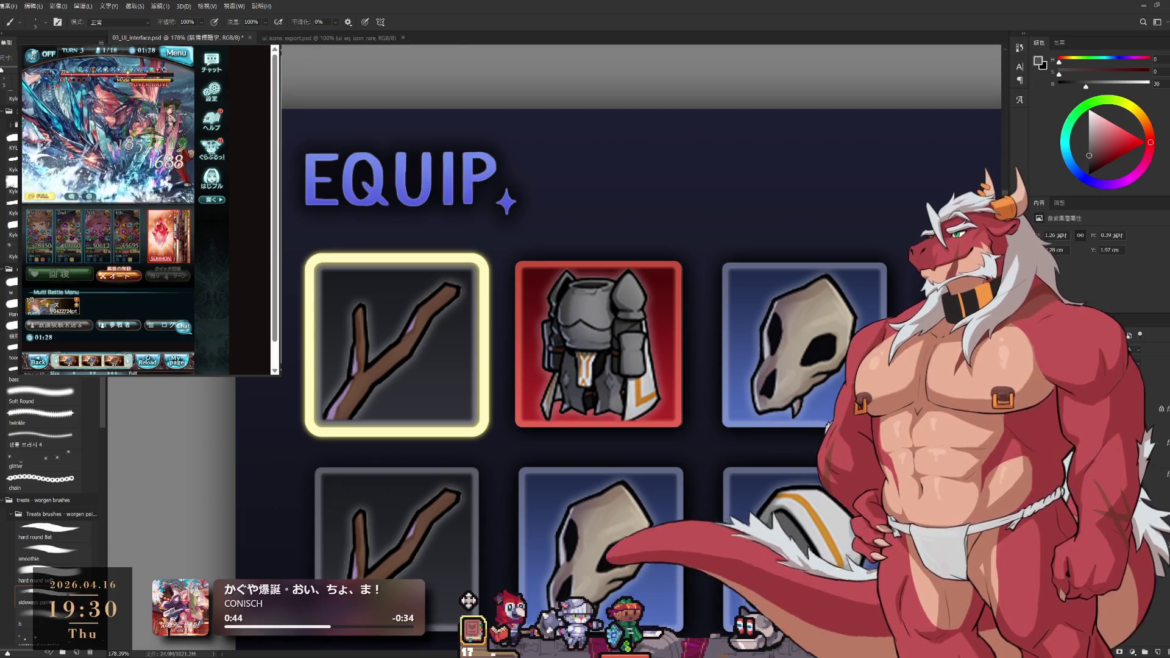
{"action": "key", "text": "v"}
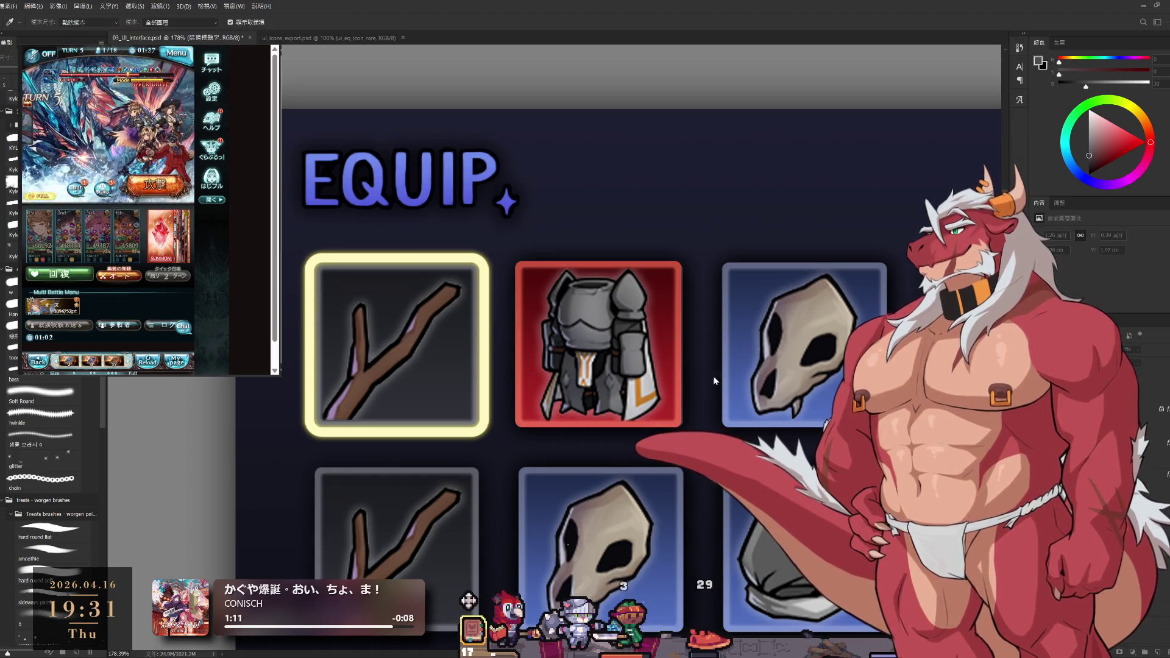
{"action": "key", "text": "i"}
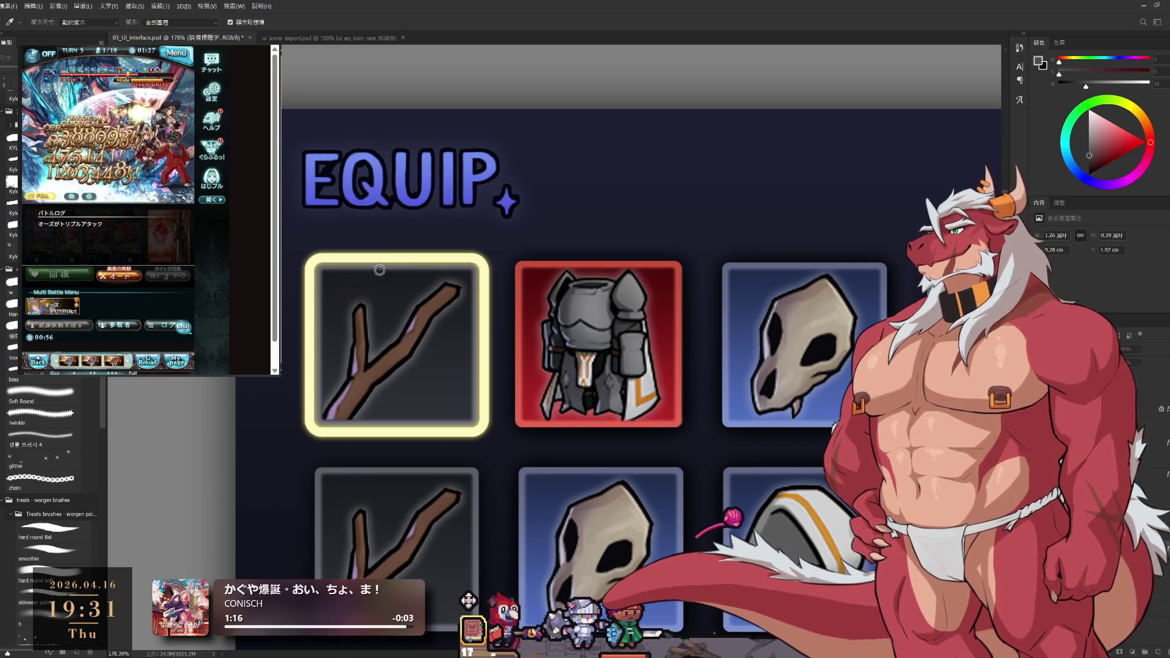
{"action": "key", "text": "v"}
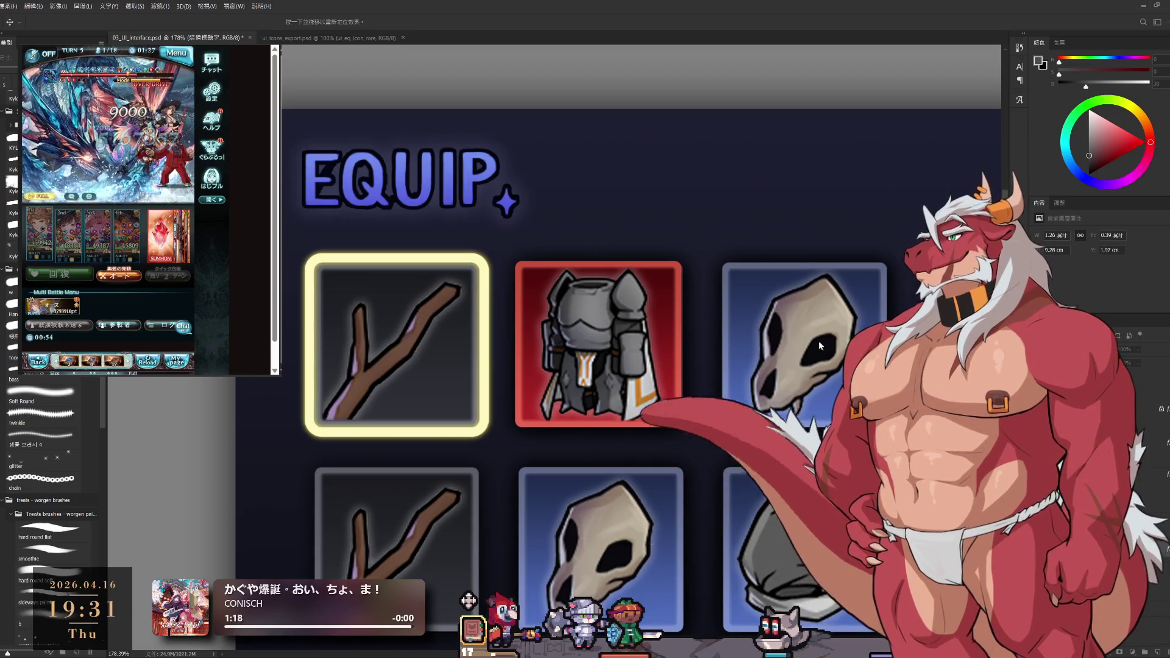
{"action": "scroll", "coordinate": [672, 324], "scroll_direction": "down", "scroll_amount": 5}
Reduce the brush from 10 to 9 px while panning across the glowing EQUIP title and its sparkle
{"action": "key", "text": "b"}
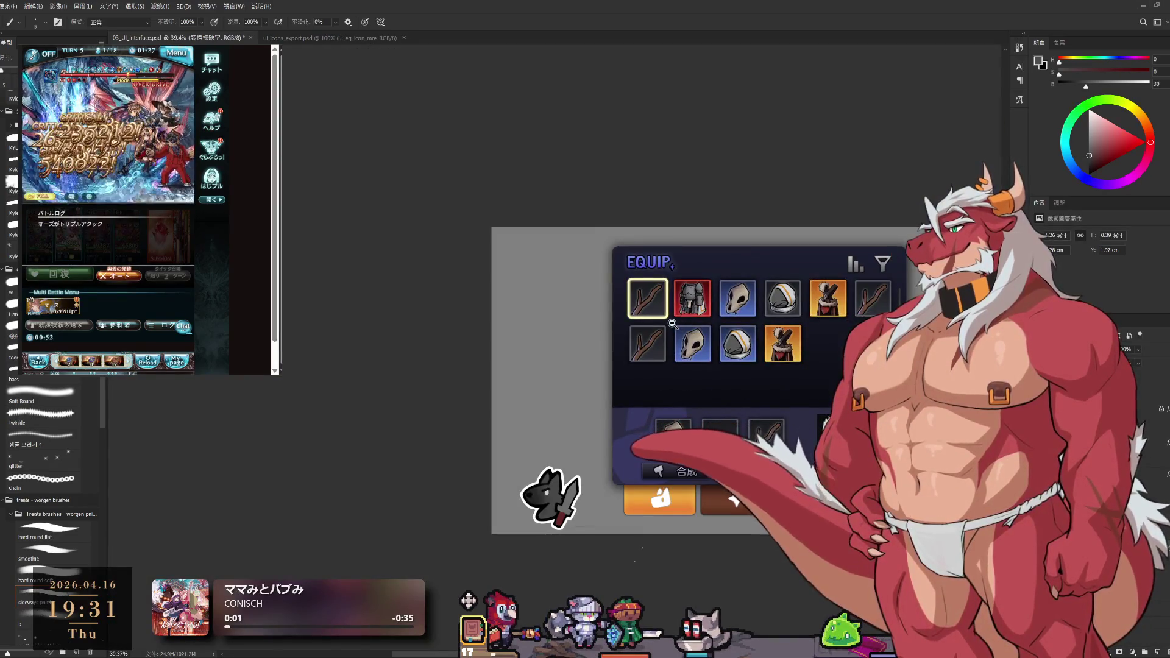
{"action": "scroll", "coordinate": [594, 235], "scroll_direction": "up", "scroll_amount": 1}
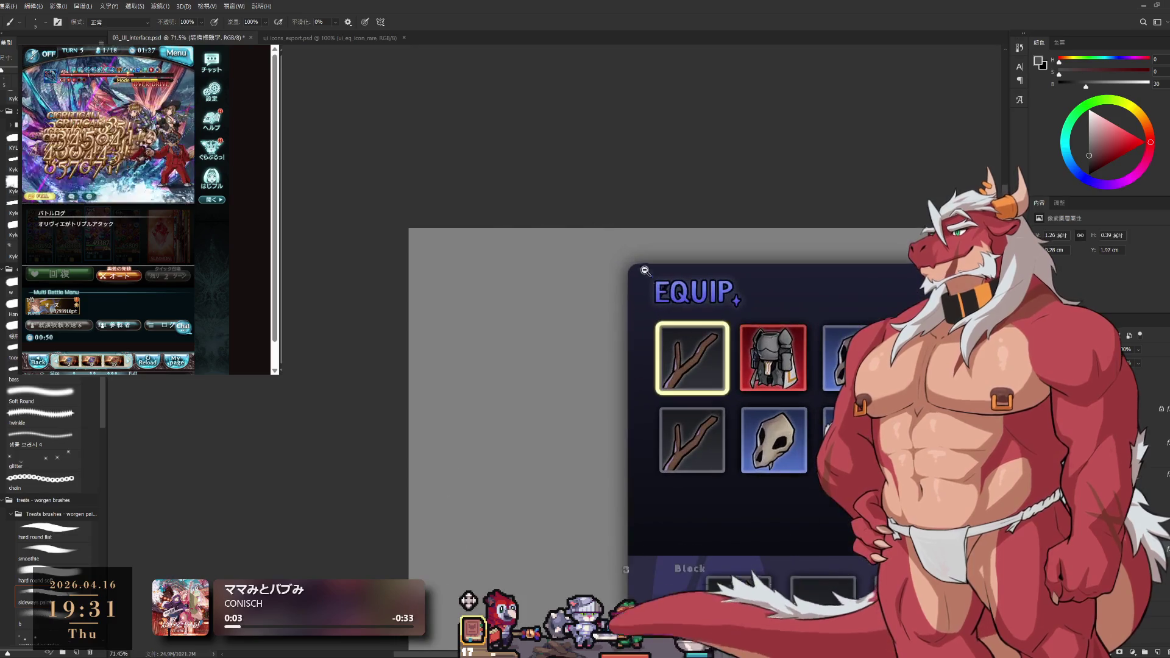
{"action": "scroll", "coordinate": [612, 243], "scroll_direction": "up", "scroll_amount": 1}
{"action": "scroll", "coordinate": [631, 252], "scroll_direction": "up", "scroll_amount": 2}
{"action": "scroll", "coordinate": [652, 352], "scroll_direction": "up", "scroll_amount": 1}
{"action": "scroll", "coordinate": [650, 352], "scroll_direction": "up", "scroll_amount": 2}
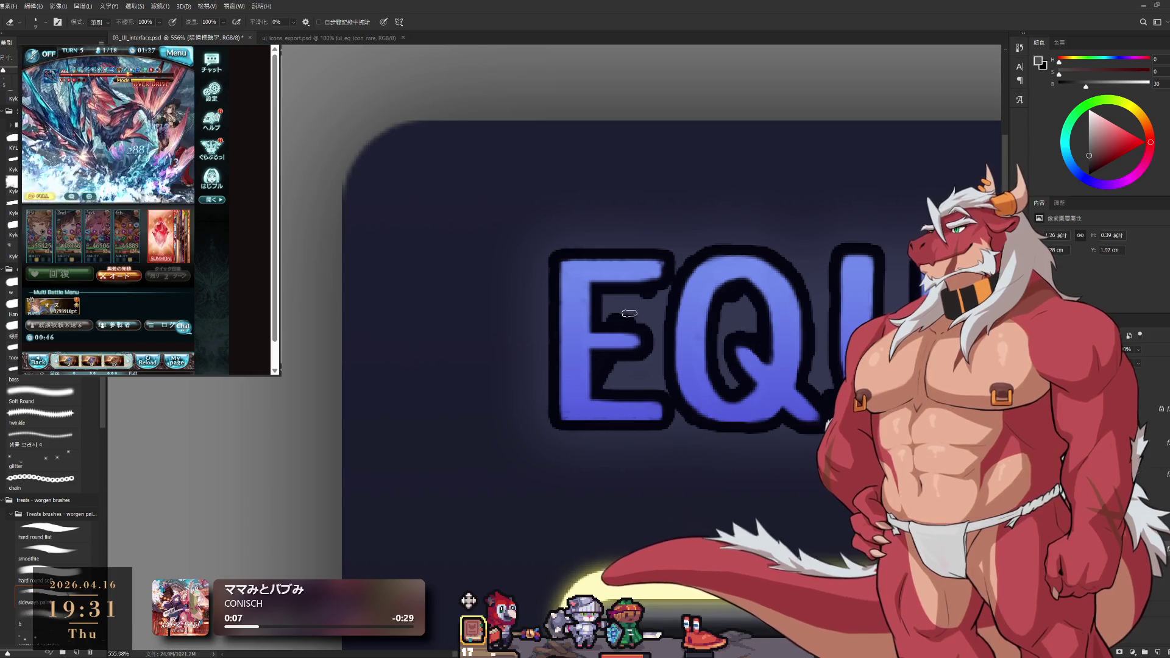
{"action": "left_click_drag", "start_coordinate": [624, 316], "coordinate": [606, 332]}
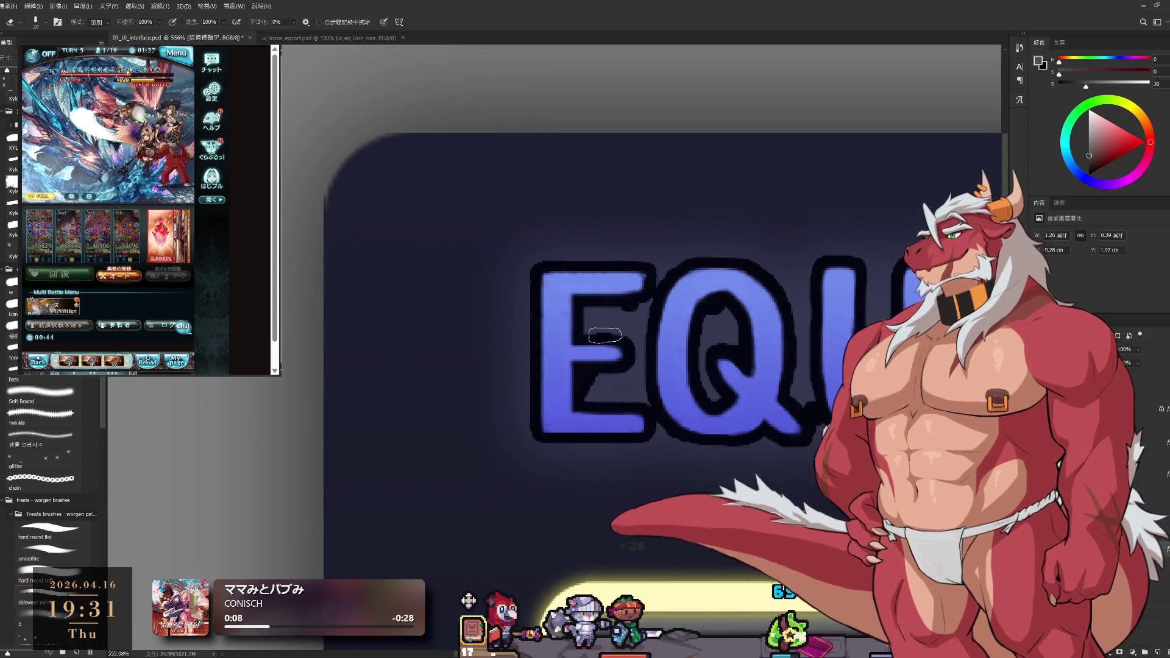
{"action": "key", "text": "bracketleft"}
{"action": "key", "text": "bracketleft"}
{"action": "key", "text": "bracketleft"}
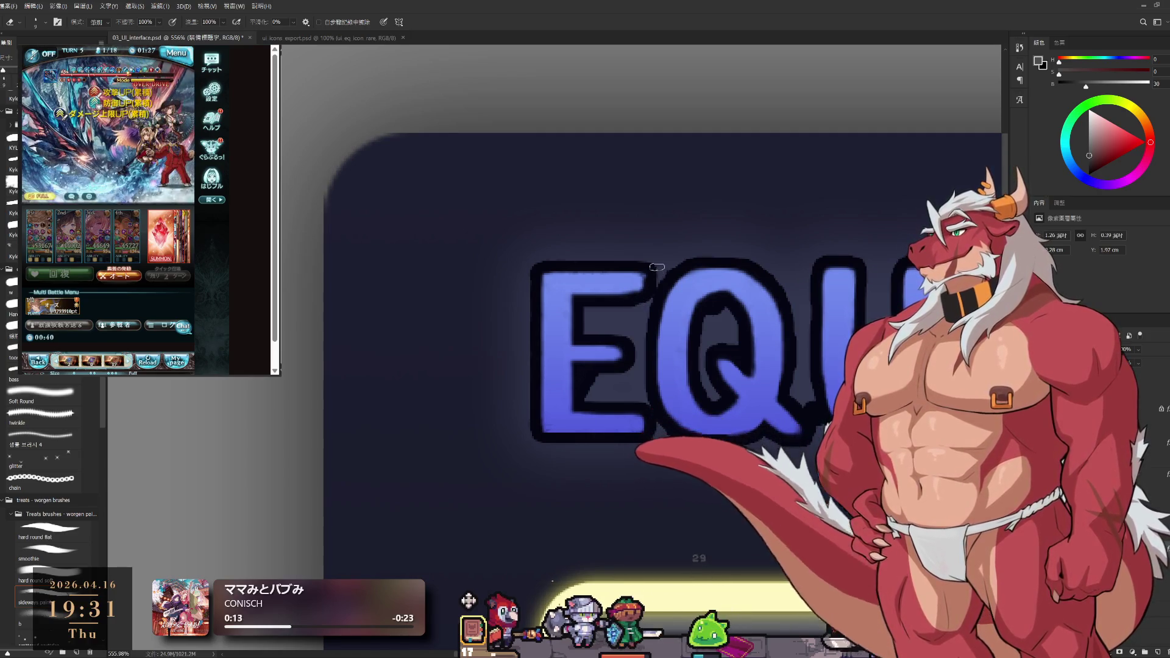
{"action": "scroll", "coordinate": [609, 324], "scroll_direction": "down", "scroll_amount": 2}
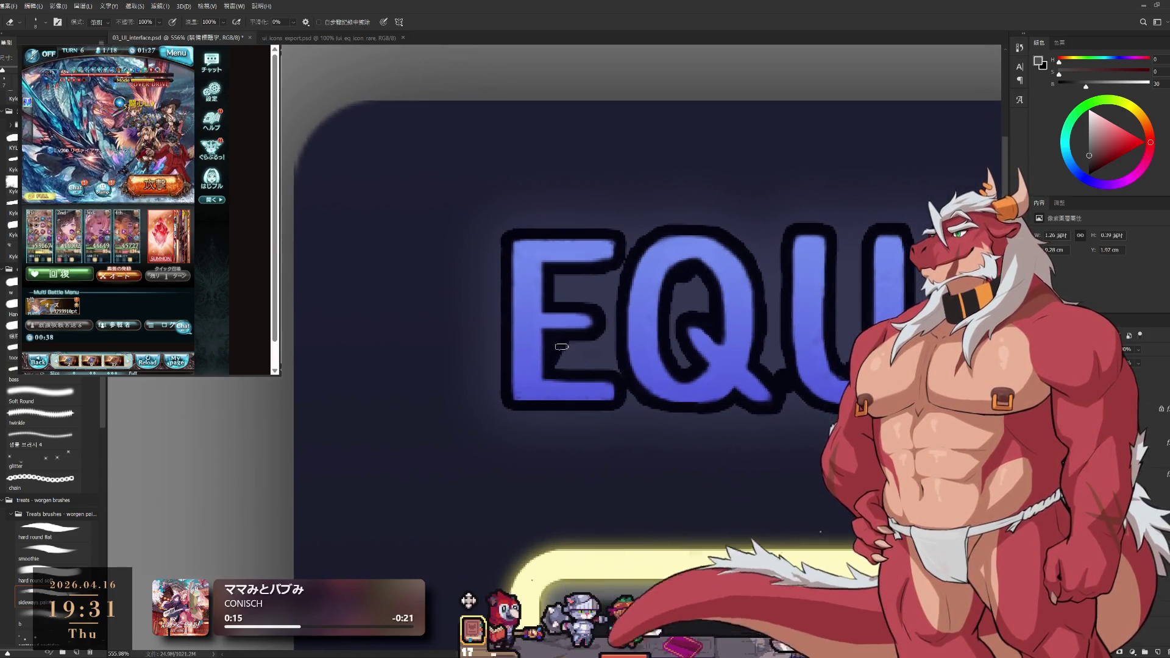
{"action": "key", "text": "bracketleft"}
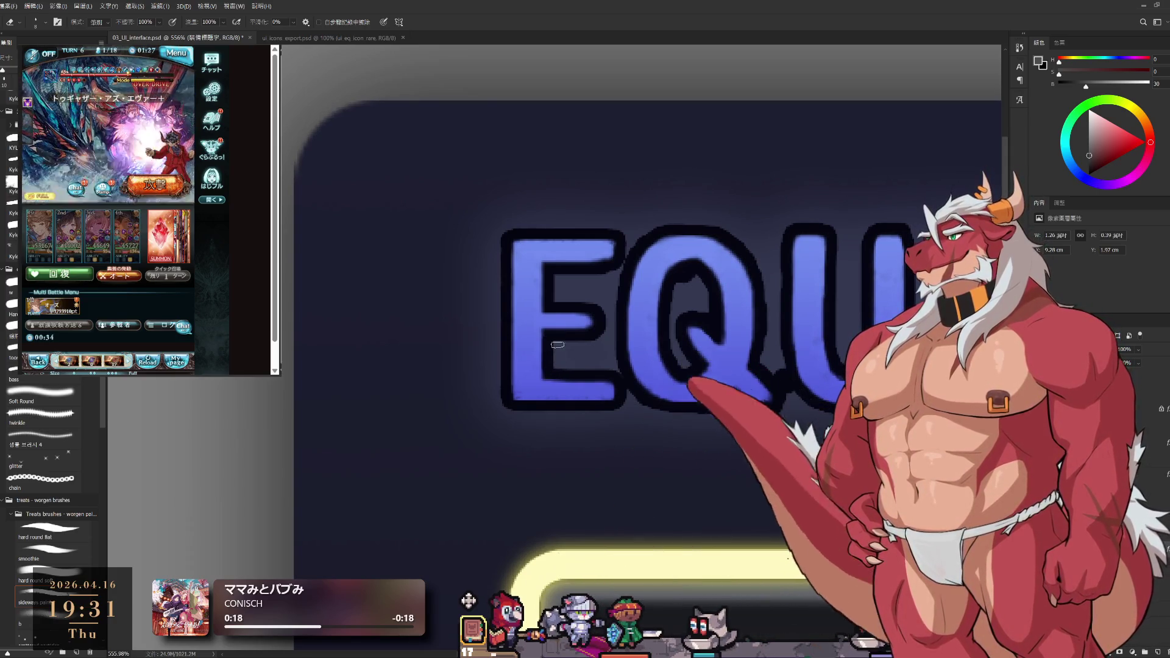
{"action": "left_click_drag", "start_coordinate": [632, 373], "coordinate": [596, 381]}
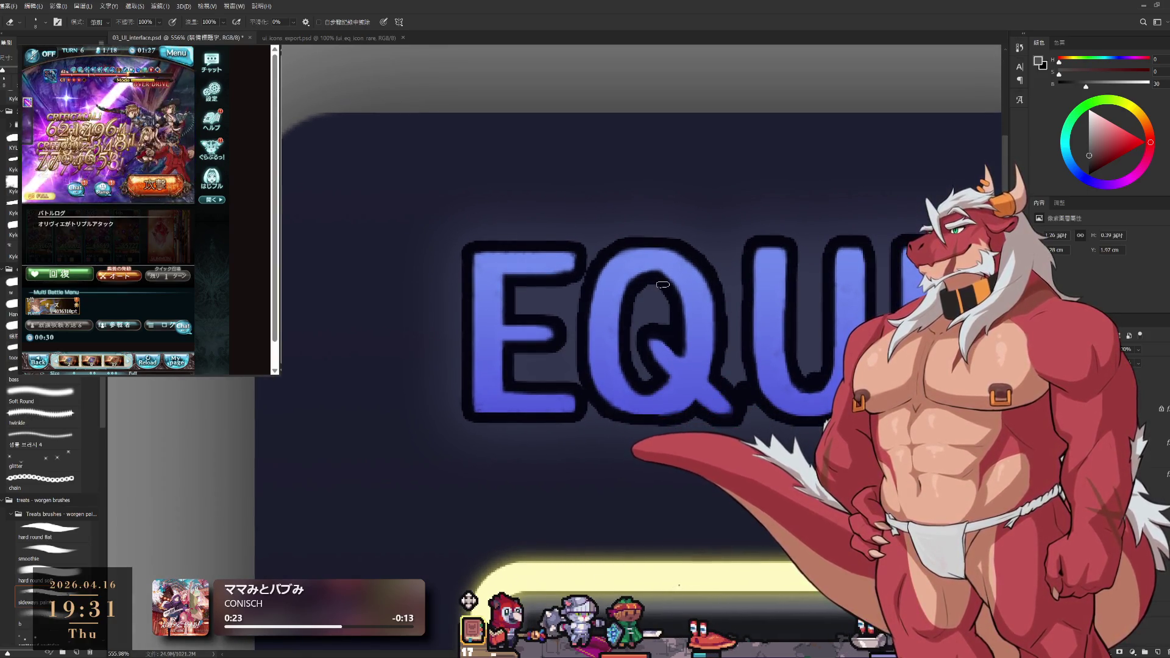
{"action": "left_click_drag", "start_coordinate": [774, 438], "coordinate": [695, 378]}
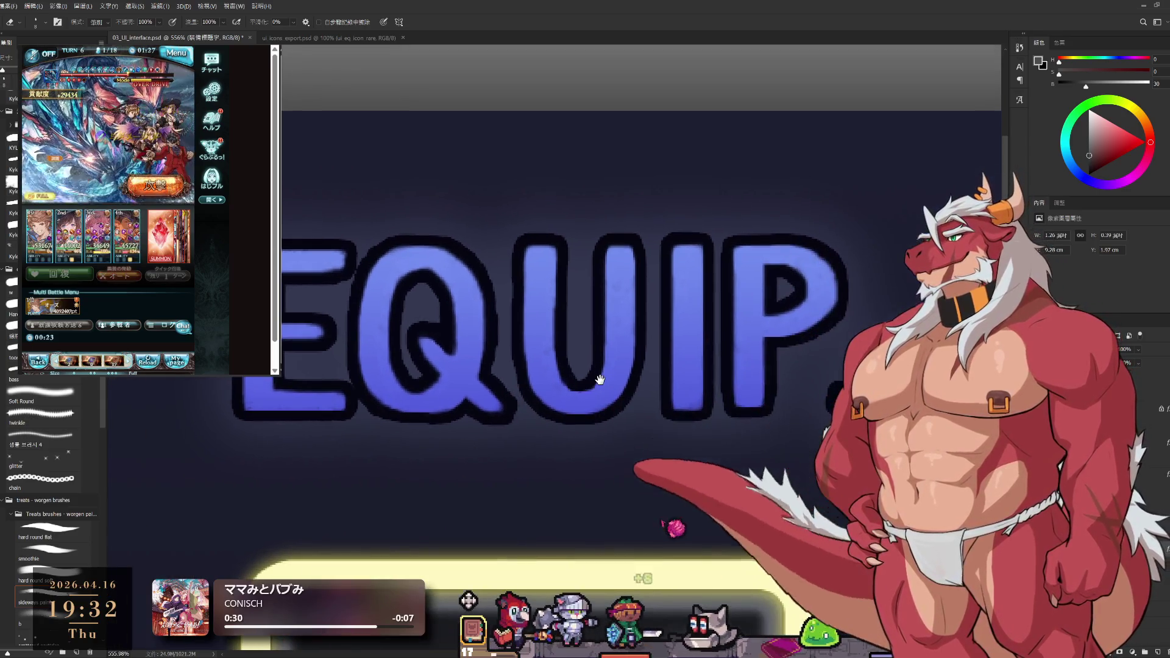
{"action": "left_click_drag", "start_coordinate": [743, 363], "coordinate": [595, 378]}
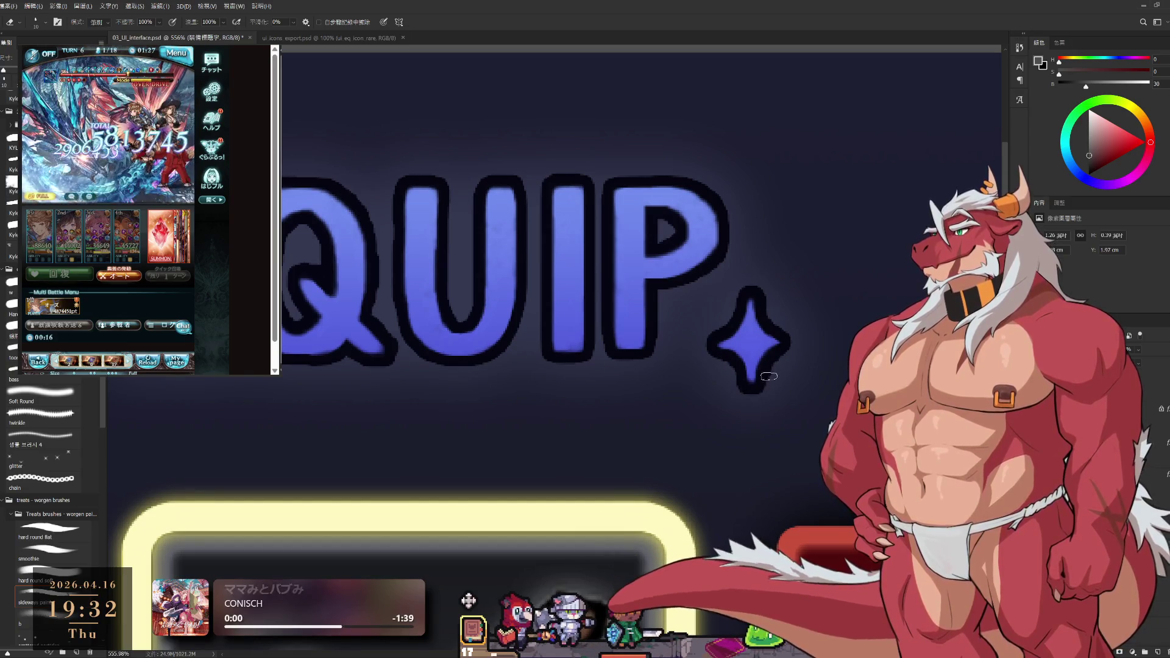
{"action": "scroll", "coordinate": [709, 362], "scroll_direction": "down", "scroll_amount": 2}
{"action": "scroll", "coordinate": [676, 366], "scroll_direction": "down", "scroll_amount": 1}
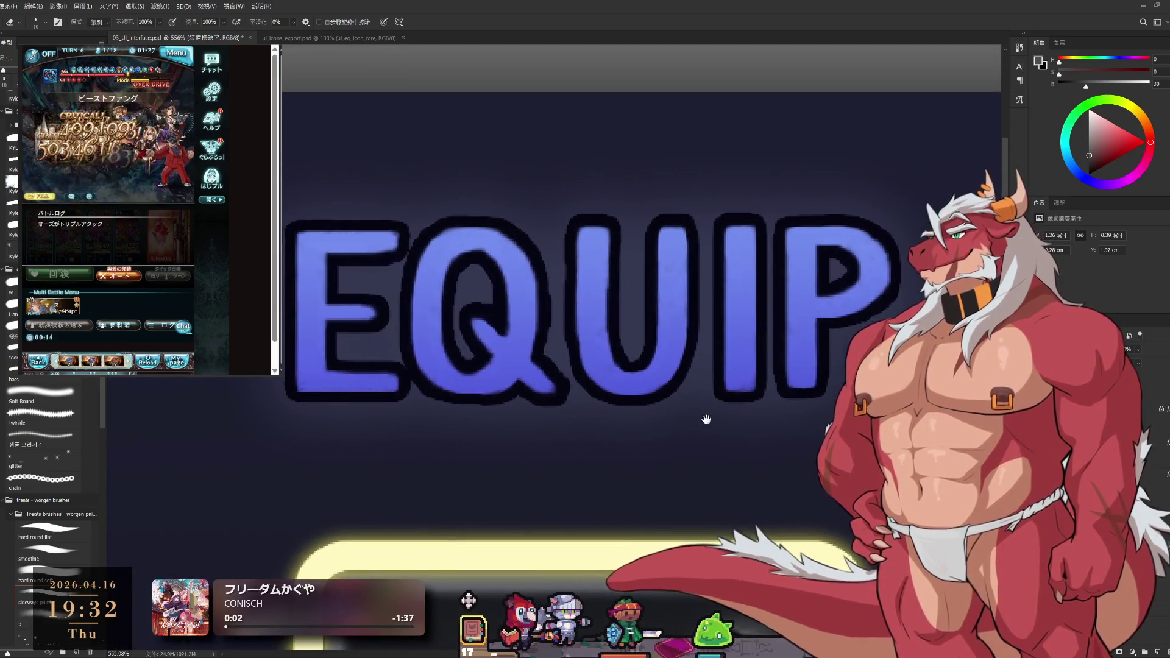
{"action": "scroll", "coordinate": [630, 368], "scroll_direction": "down", "scroll_amount": 3}
{"action": "scroll", "coordinate": [601, 371], "scroll_direction": "down", "scroll_amount": 1}
{"action": "scroll", "coordinate": [600, 371], "scroll_direction": "up", "scroll_amount": 3}
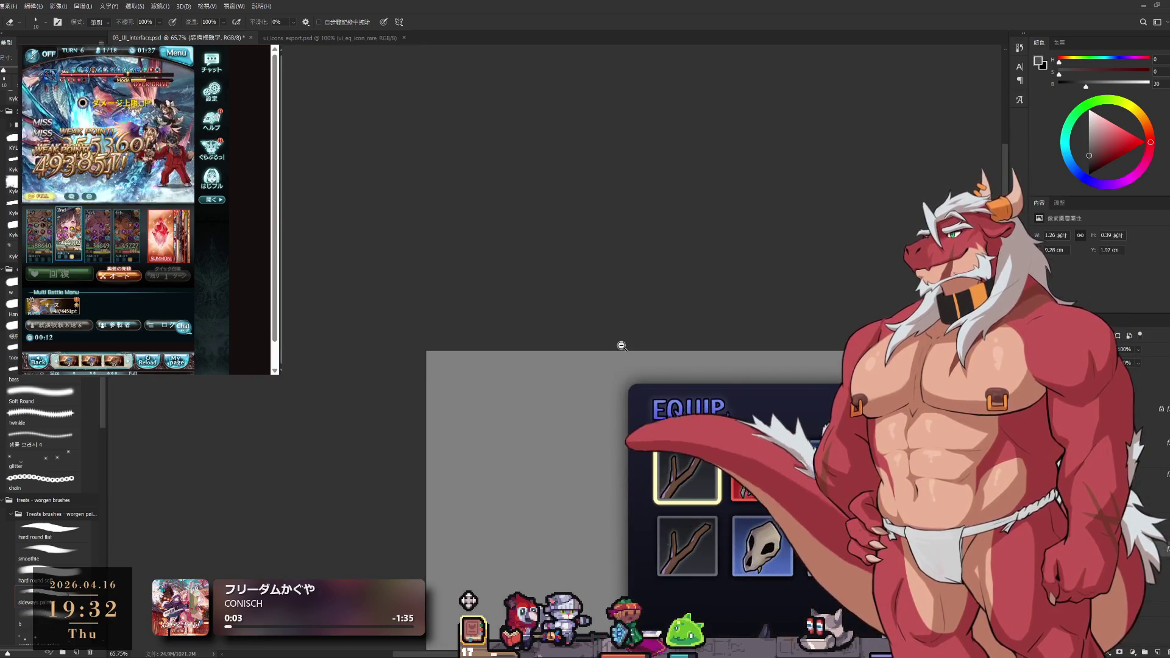
{"action": "scroll", "coordinate": [508, 346], "scroll_direction": "down", "scroll_amount": 1}
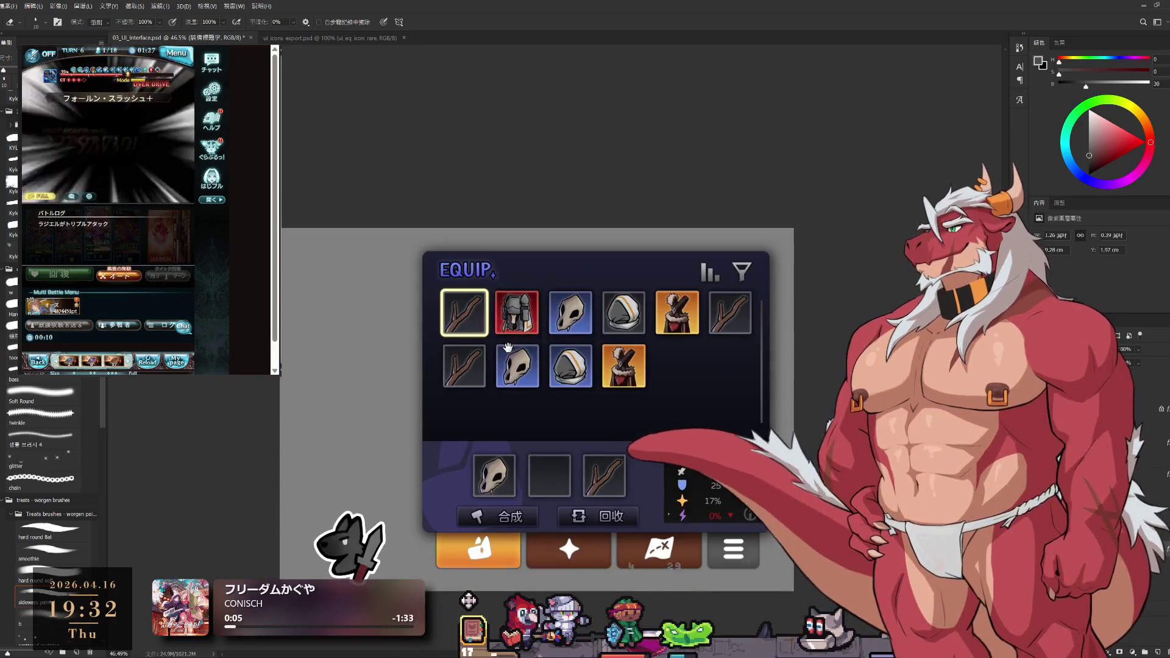
{"action": "scroll", "coordinate": [485, 326], "scroll_direction": "up", "scroll_amount": 1}
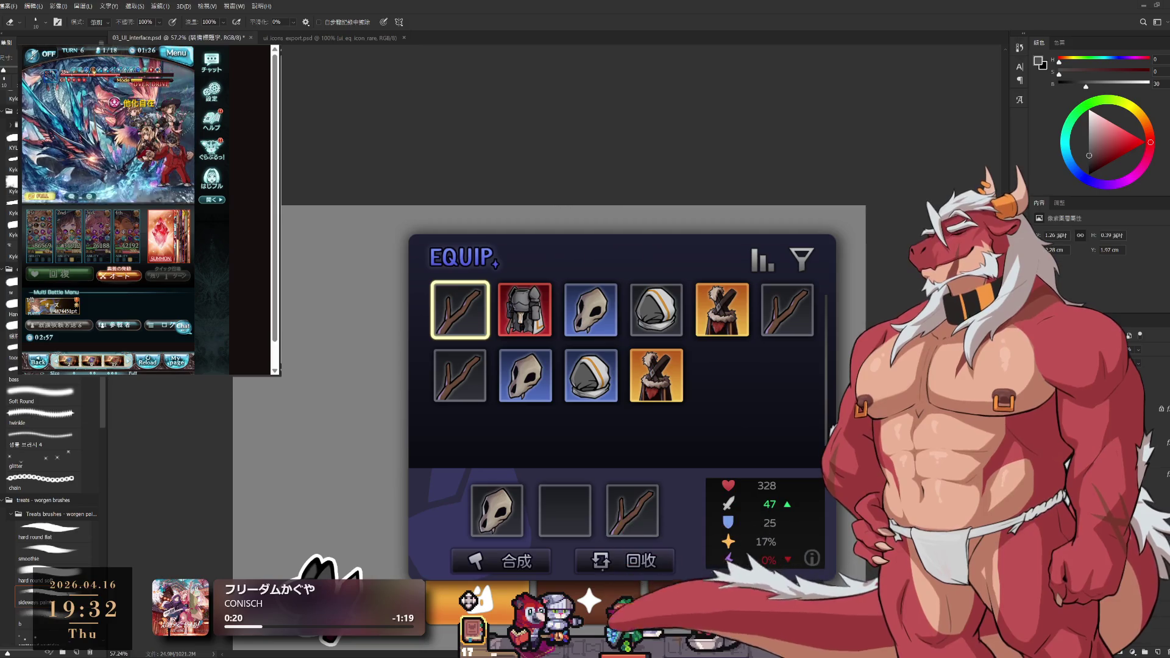
{"action": "scroll", "coordinate": [674, 238], "scroll_direction": "up", "scroll_amount": 2}
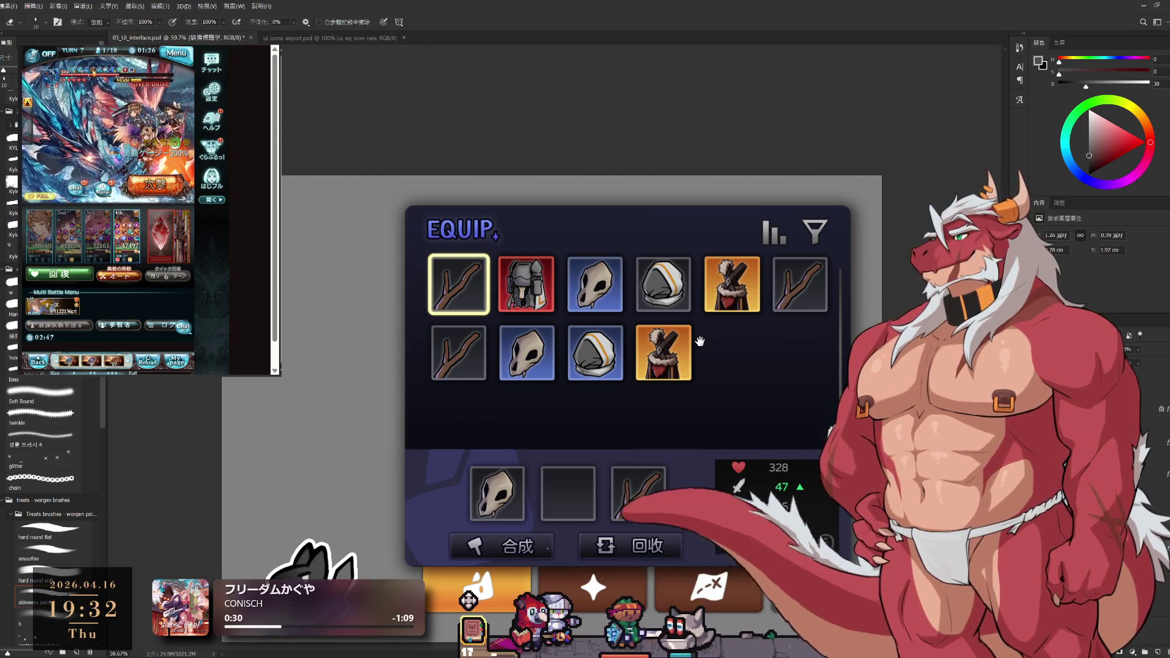
{"action": "scroll", "coordinate": [732, 378], "scroll_direction": "down", "scroll_amount": 1}
{"action": "scroll", "coordinate": [730, 382], "scroll_direction": "down", "scroll_amount": 2}
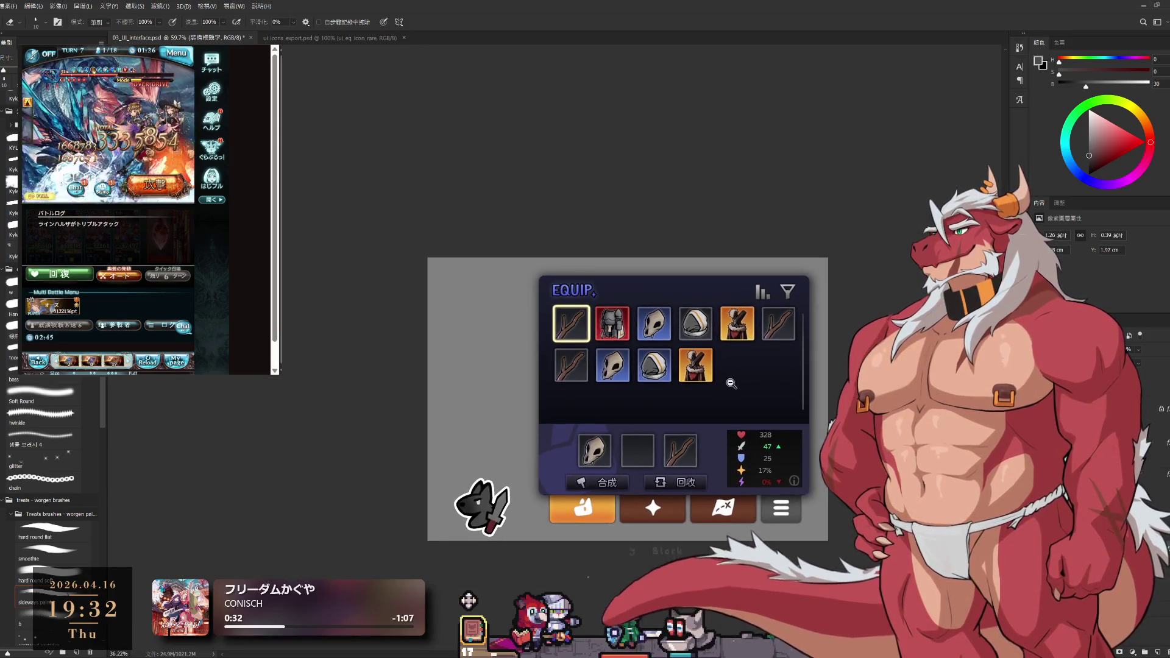
{"action": "scroll", "coordinate": [730, 383], "scroll_direction": "up", "scroll_amount": 2}
{"action": "scroll", "coordinate": [741, 384], "scroll_direction": "up", "scroll_amount": 1}
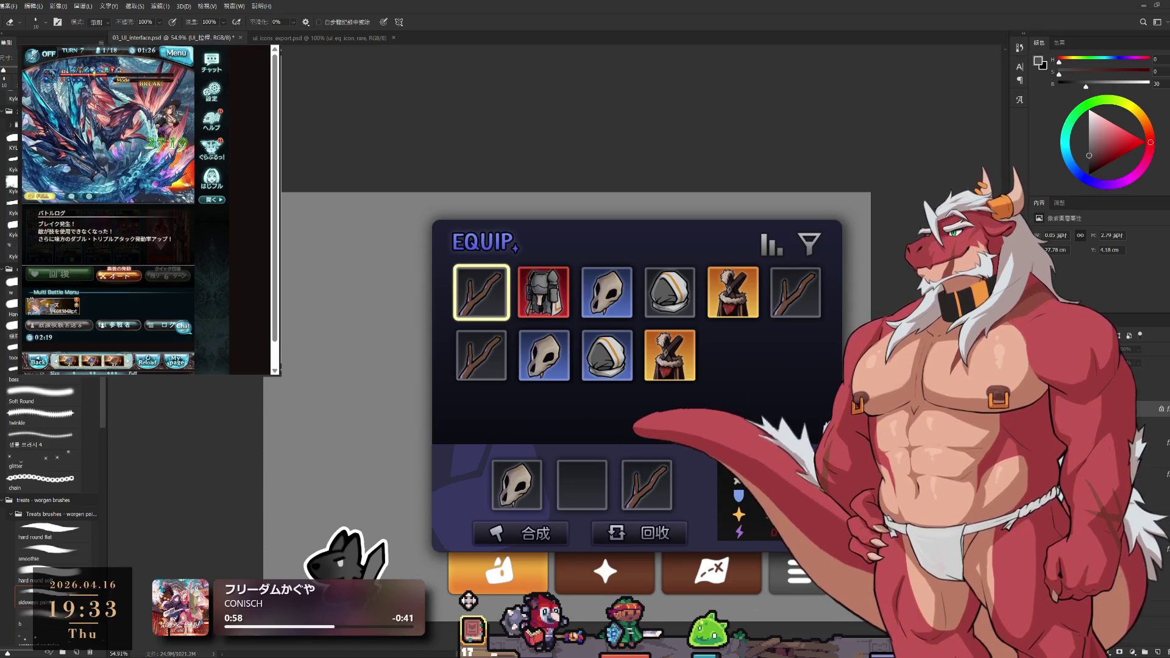
{"action": "scroll", "coordinate": [666, 236], "scroll_direction": "down", "scroll_amount": 2}
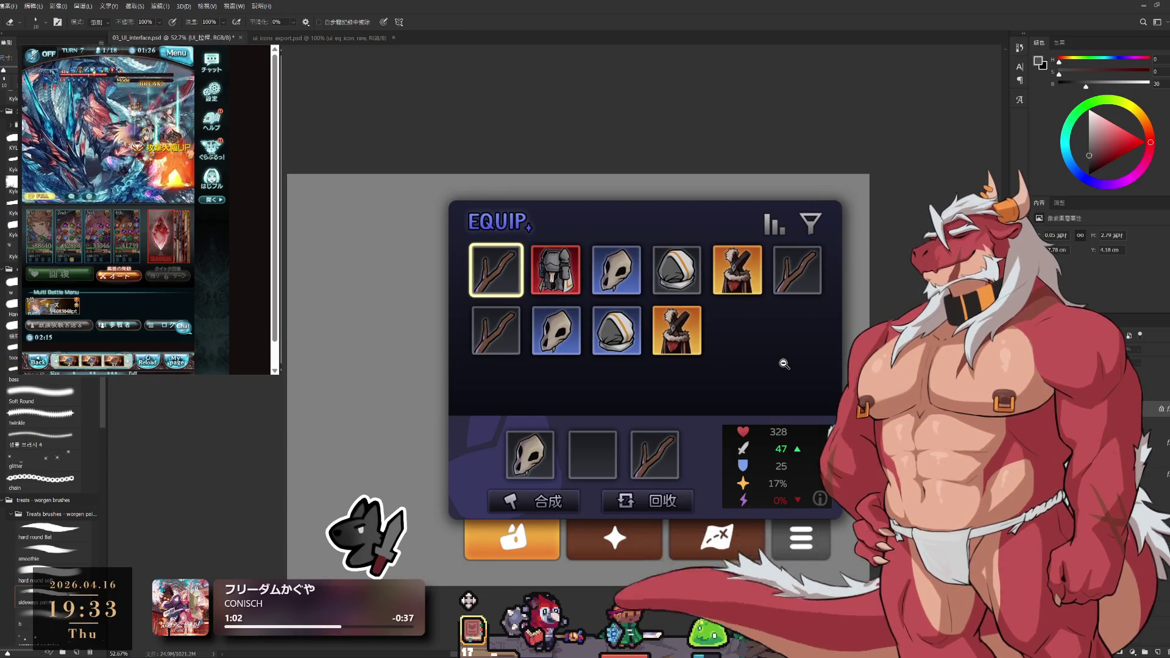
{"action": "scroll", "coordinate": [783, 362], "scroll_direction": "up", "scroll_amount": 2}
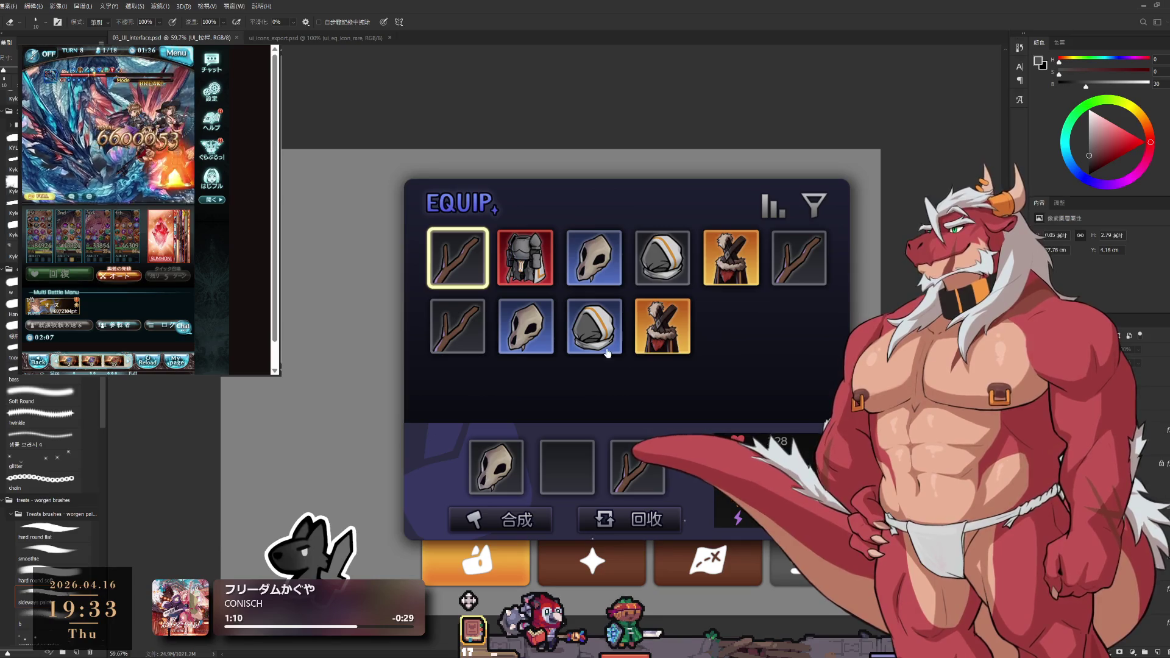
Create a new blank document and place the copied EQUIP icon area onto its canvas
{"action": "key", "text": "ctrl+n"}
{"action": "key", "text": "Return"}
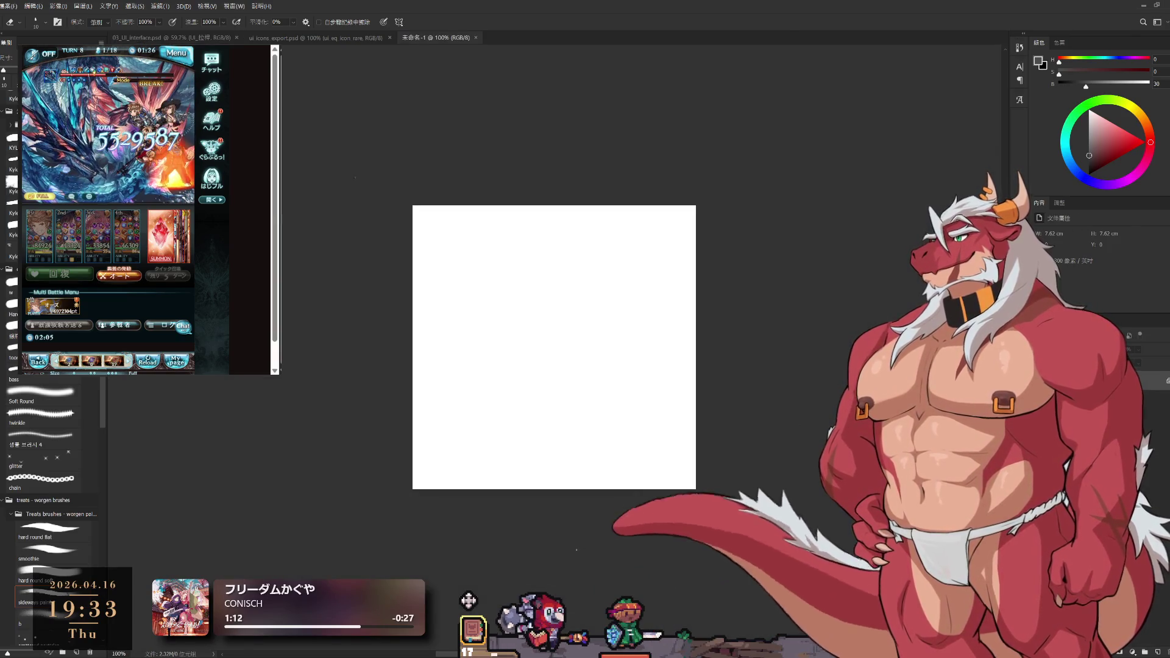
{"action": "left_click", "coordinate": [167, 38]}
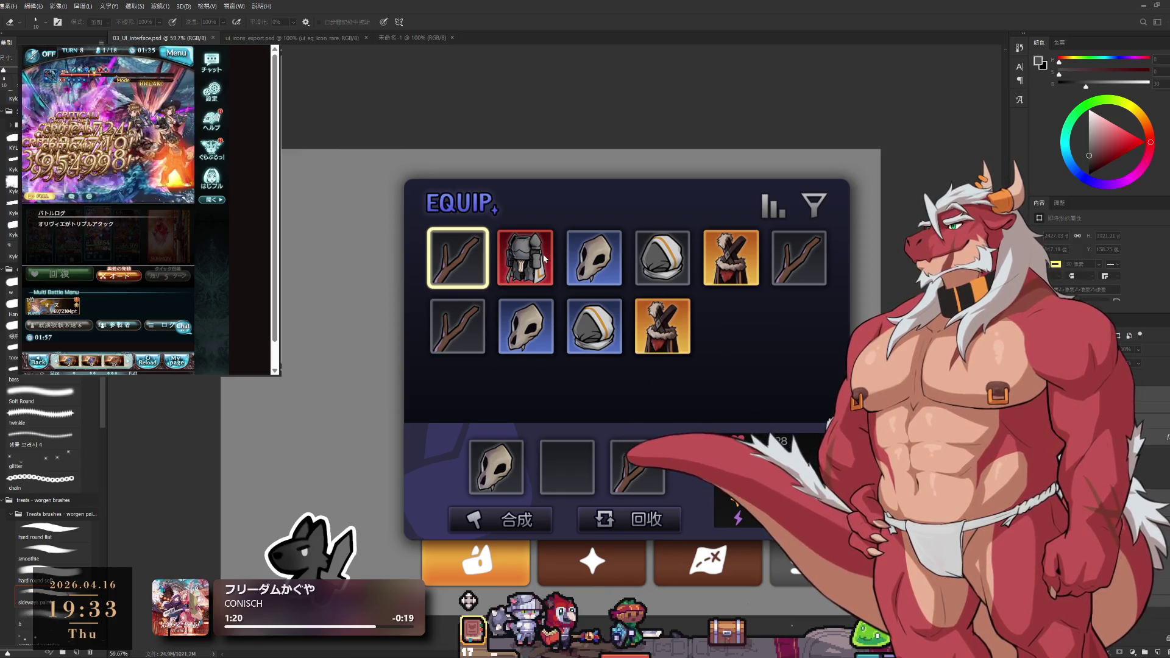
{"action": "left_click", "coordinate": [396, 39]}
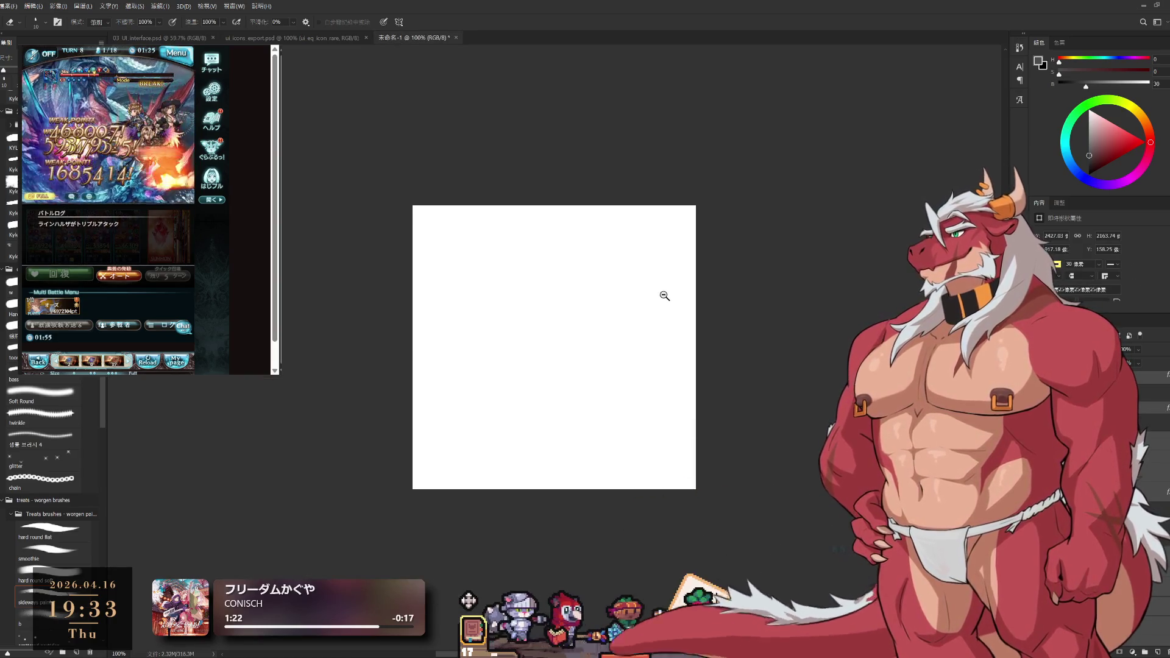
{"action": "scroll", "coordinate": [658, 304], "scroll_direction": "down", "scroll_amount": 3}
{"action": "key", "text": "ctrl+t"}
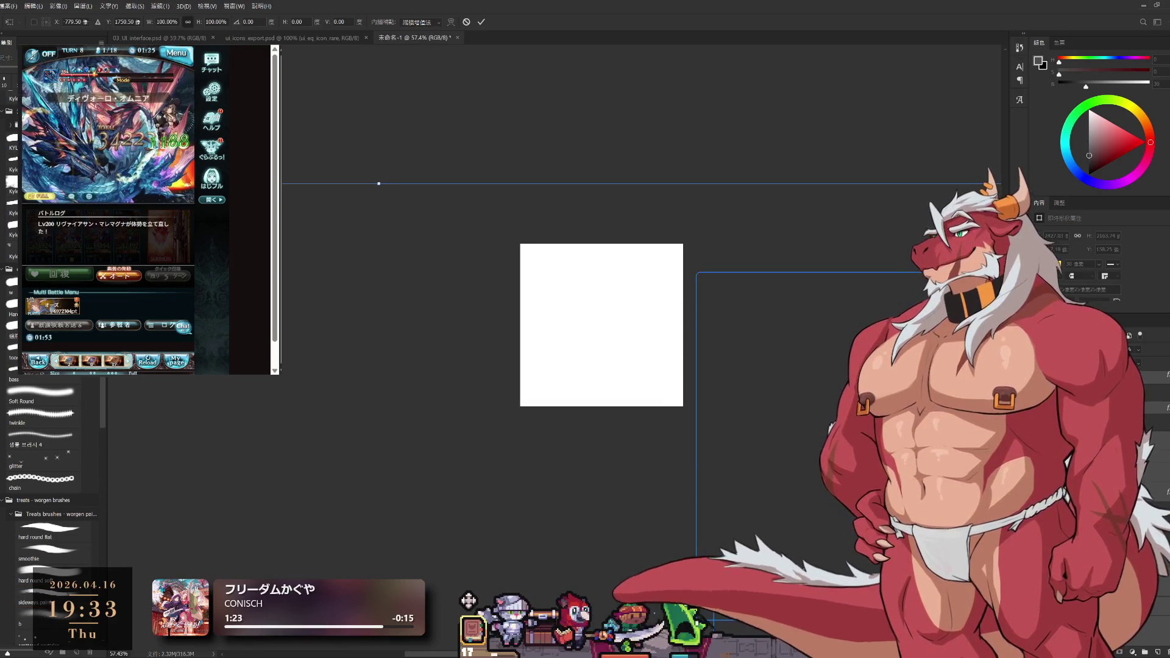
{"action": "left_click_drag", "start_coordinate": [923, 468], "coordinate": [737, 352]}
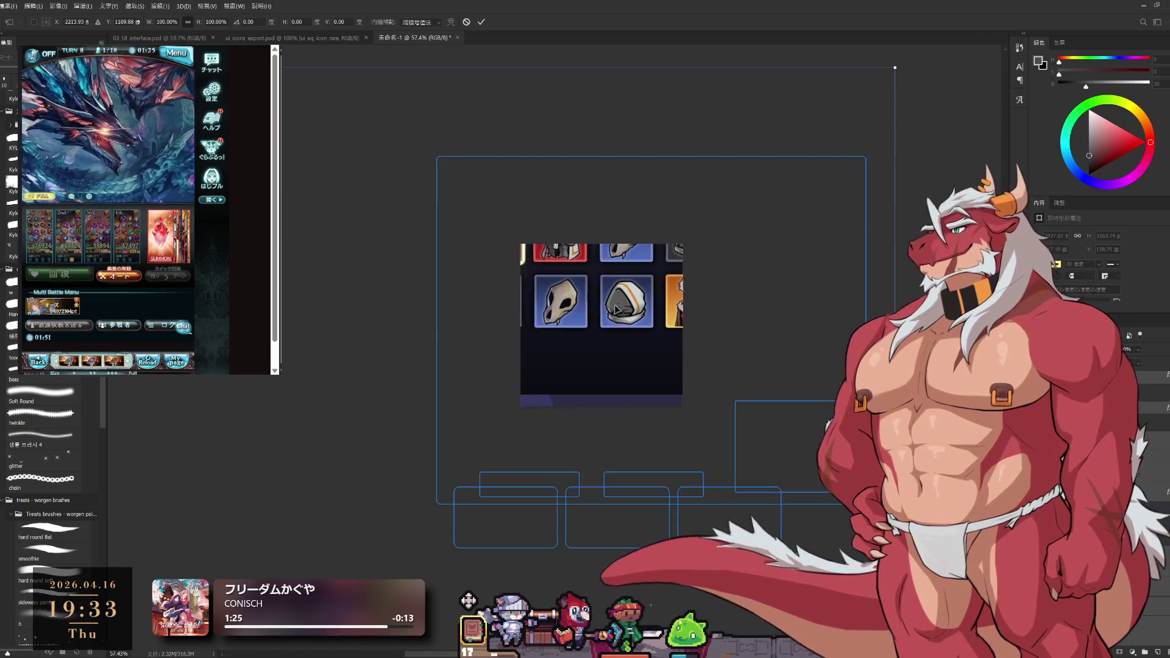
{"action": "left_click", "coordinate": [482, 21]}
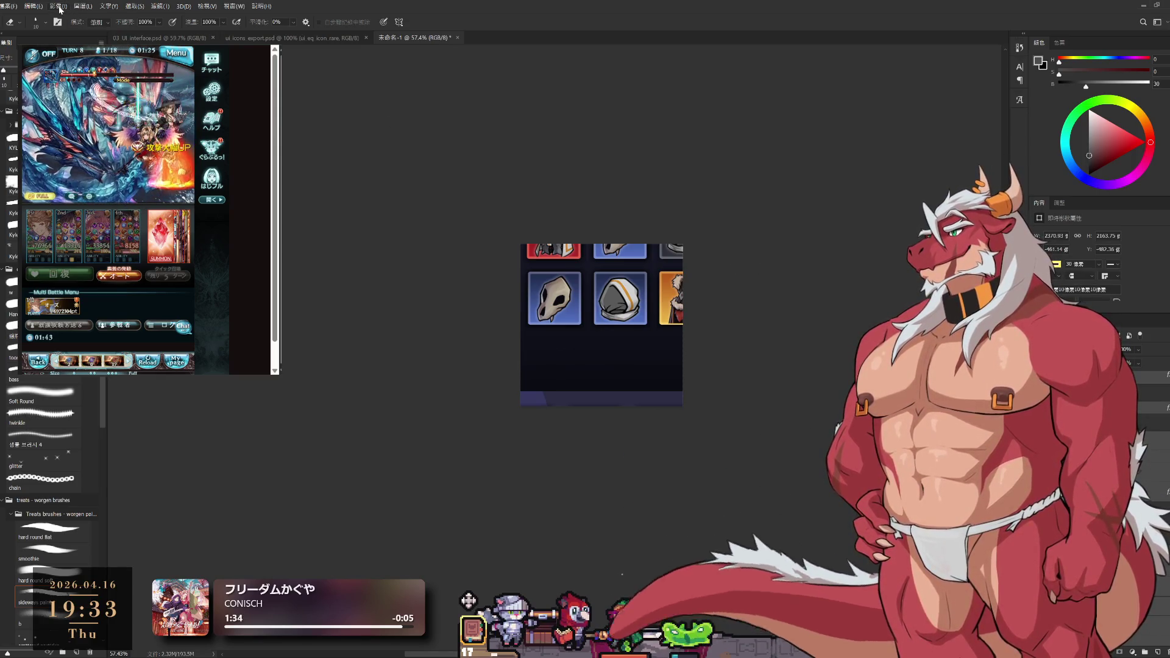
{"action": "key", "text": "ctrl+Tab"}
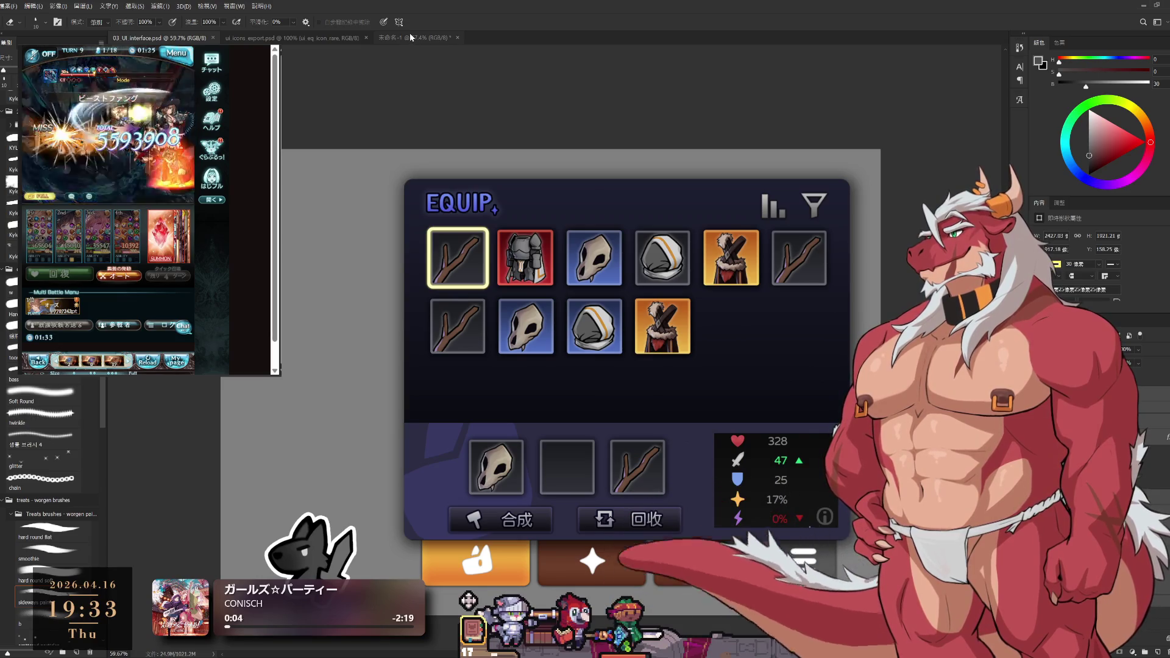
{"action": "left_click", "coordinate": [406, 39]}
{"action": "scroll", "coordinate": [716, 248], "scroll_direction": "down", "scroll_amount": 3}
Crop the new document outward on all sides to add space around the mockup
{"action": "key", "text": "ctrl+t"}
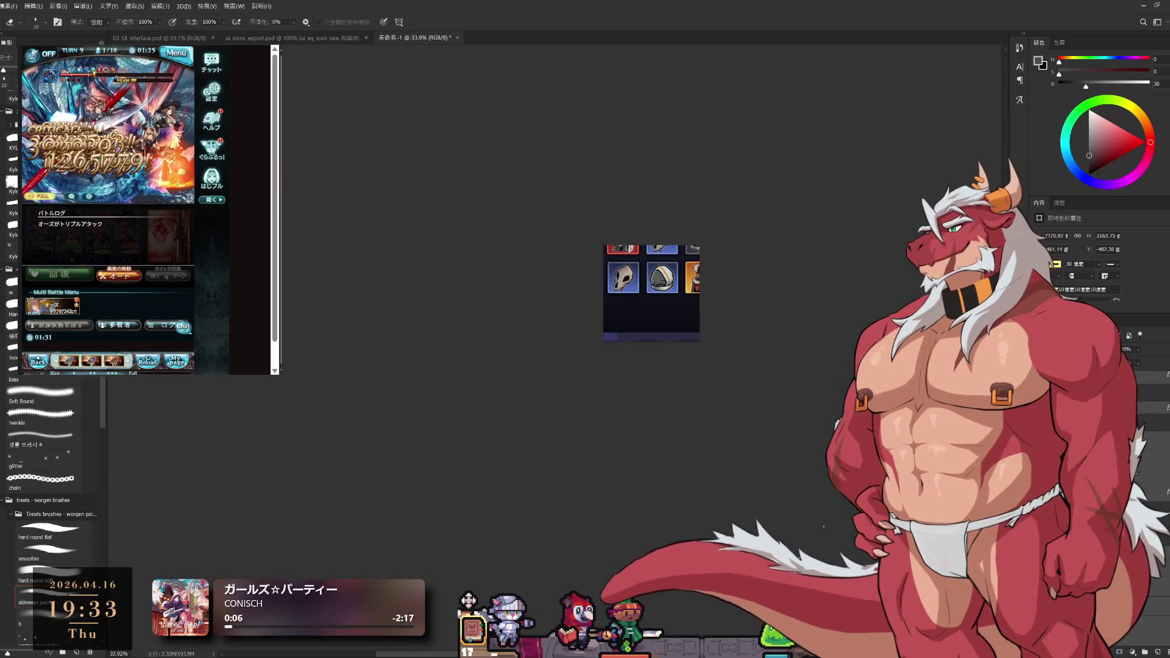
{"action": "left_click_drag", "start_coordinate": [651, 343], "coordinate": [651, 484]}
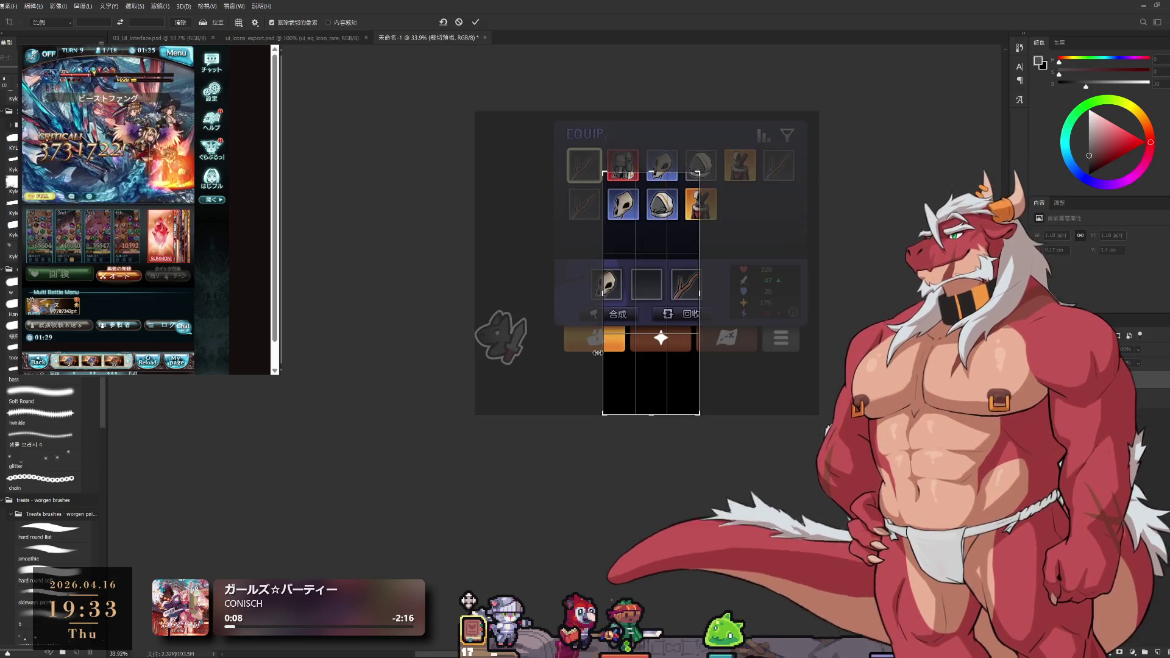
{"action": "left_click_drag", "start_coordinate": [601, 309], "coordinate": [544, 309]}
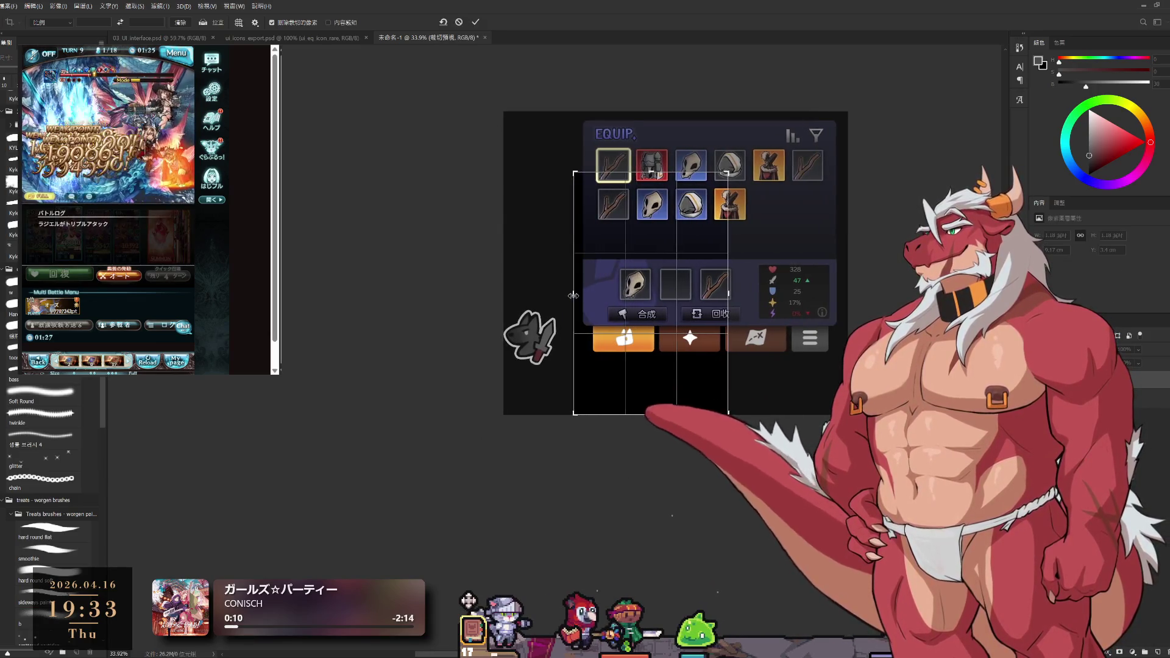
{"action": "left_click_drag", "start_coordinate": [661, 167], "coordinate": [660, 139]}
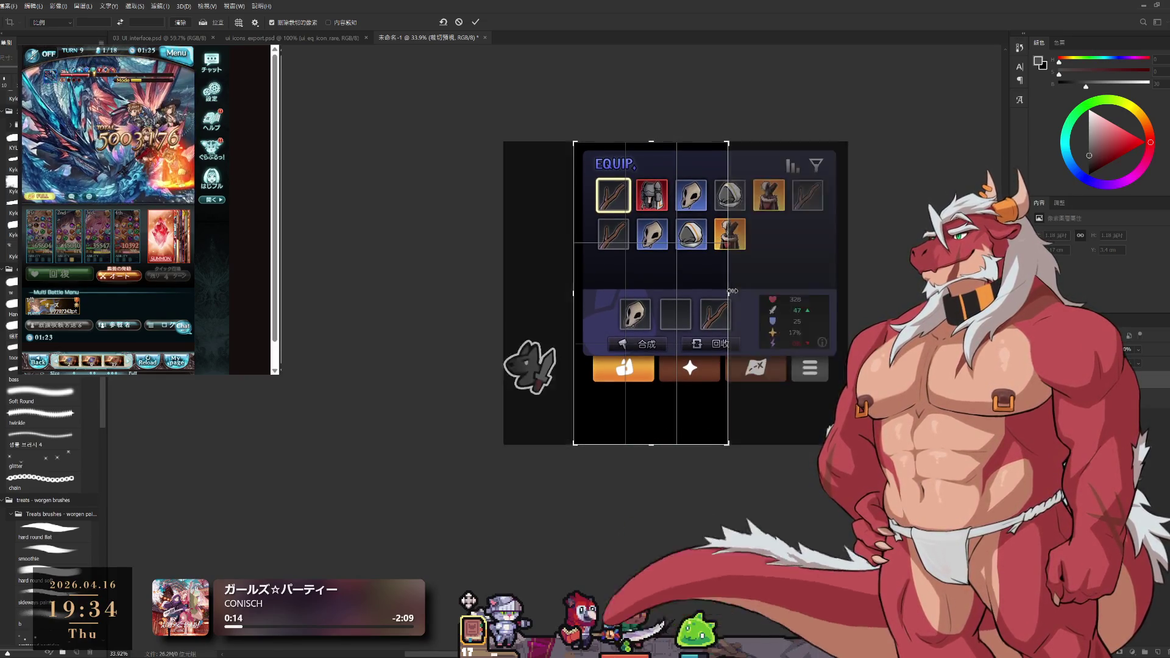
{"action": "left_click_drag", "start_coordinate": [727, 292], "coordinate": [789, 302]}
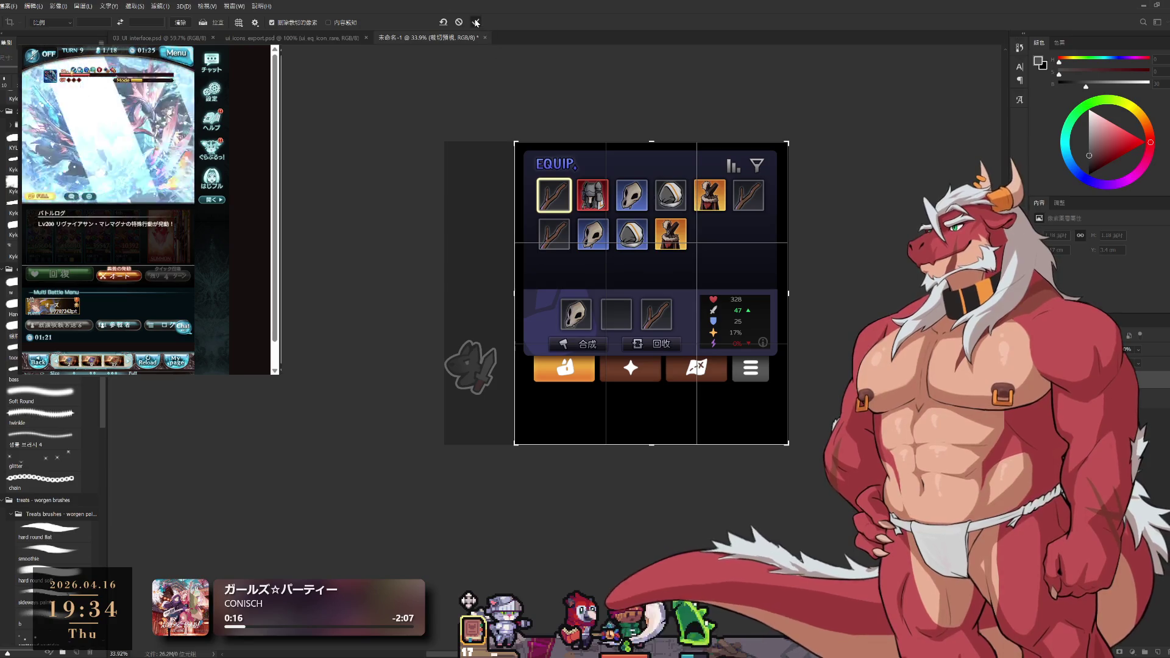
{"action": "left_click", "coordinate": [475, 22]}
Duplicate the mockup layer and shrink the copy to fit the enlarged canvas
{"action": "key", "text": "ctrl+j"}
{"action": "key", "text": "ctrl+t"}
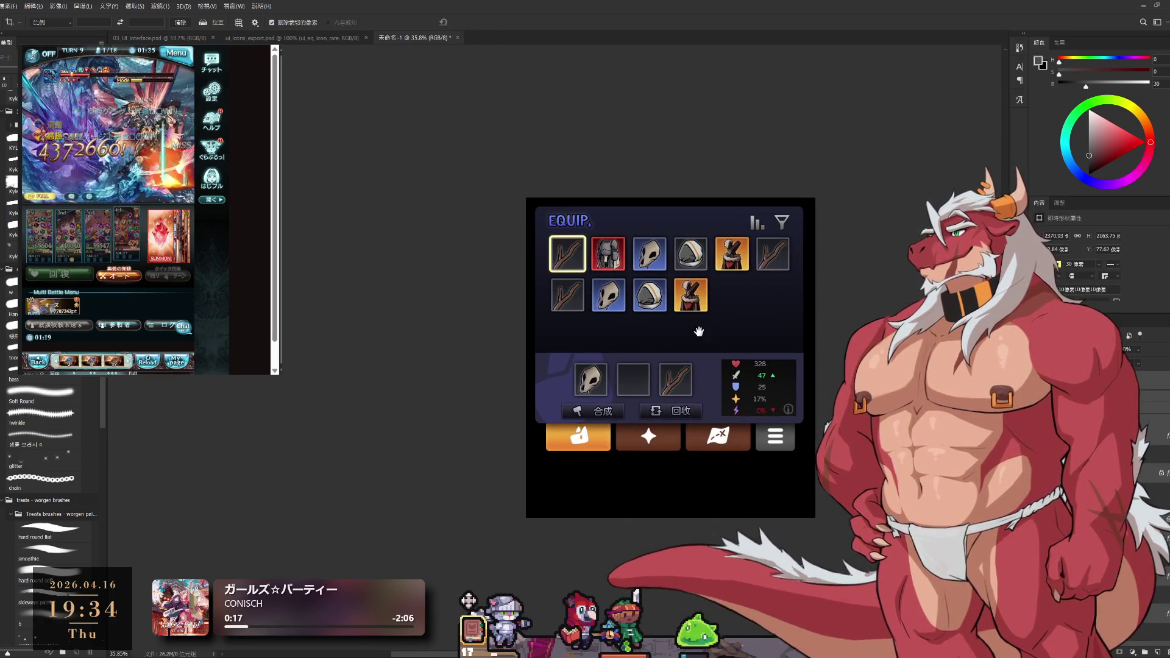
{"action": "left_click_drag", "start_coordinate": [535, 520], "coordinate": [526, 499]}
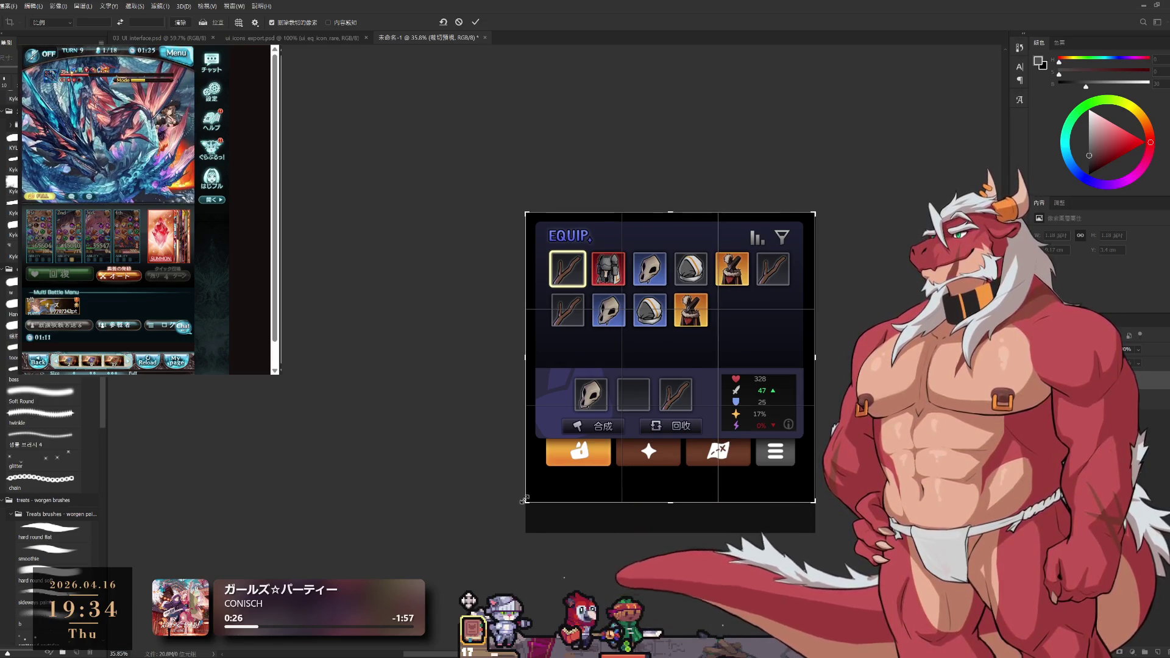
{"action": "left_click", "coordinate": [476, 23]}
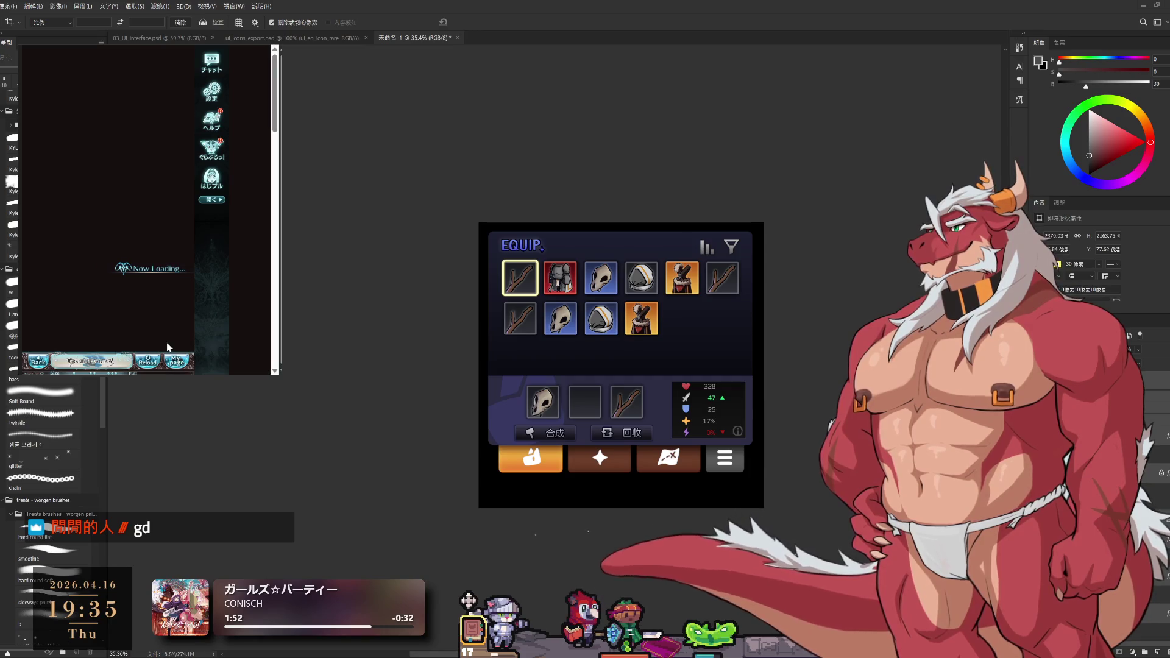
Click through the game's quest and party confirmation screens beside Photoshop
{"action": "left_click", "coordinate": [175, 202]}
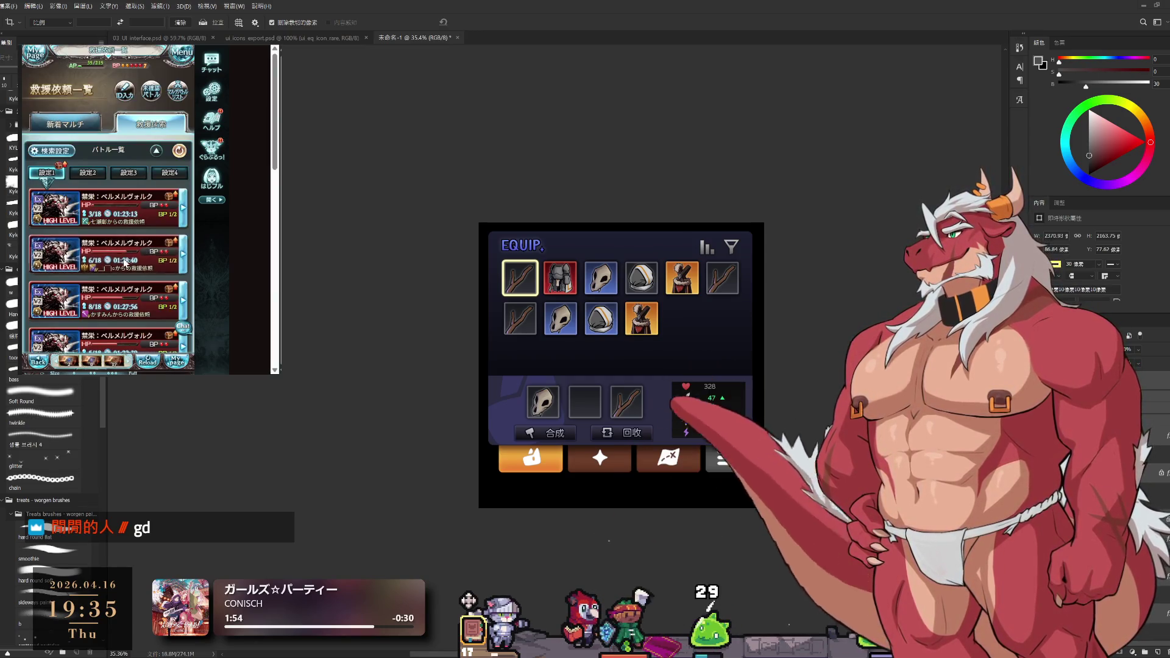
{"action": "left_click", "coordinate": [145, 323]}
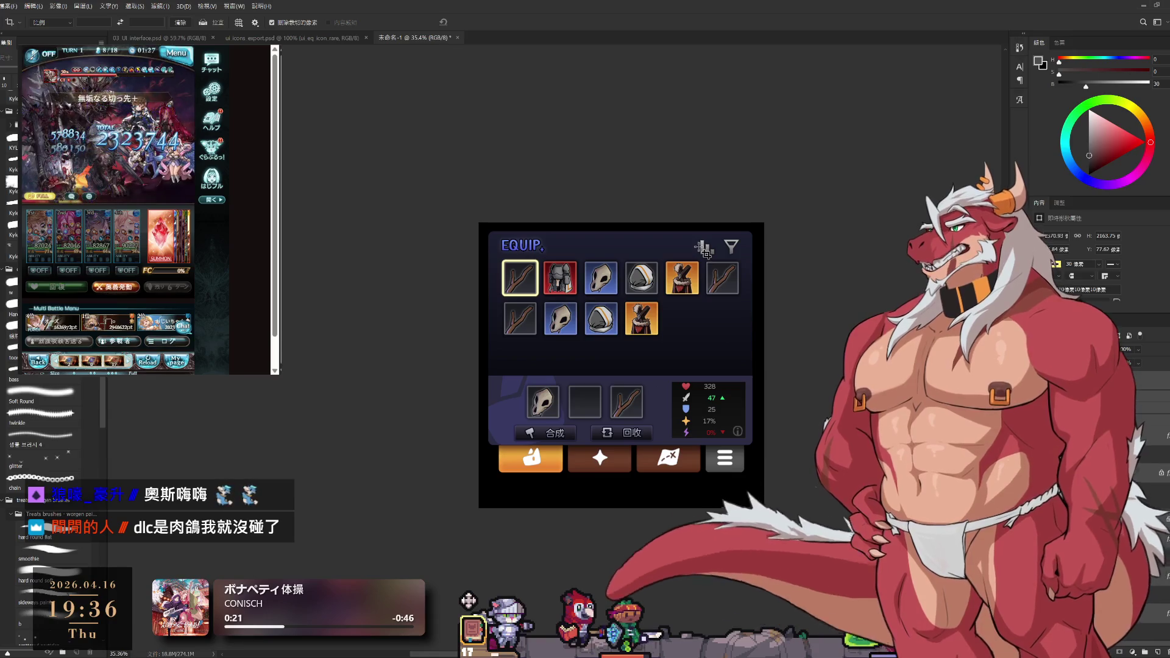
Switch to ui_icons_export.psd with the Lasso tool active on the armor icon
{"action": "left_click", "coordinate": [301, 41]}
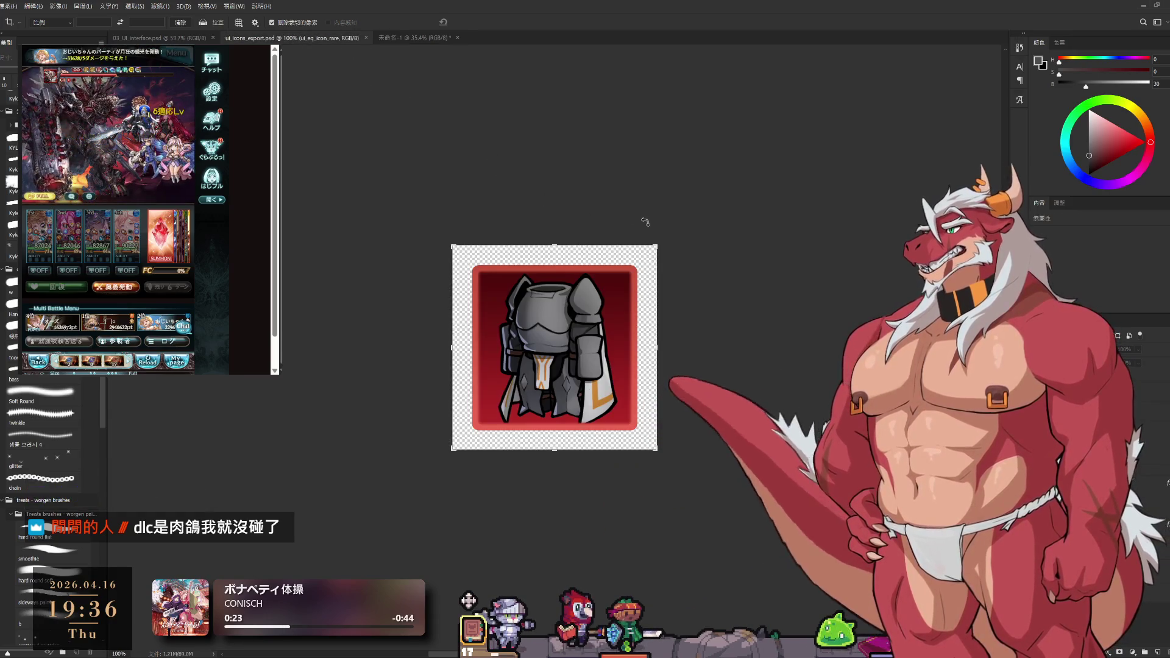
{"action": "key", "text": "l"}
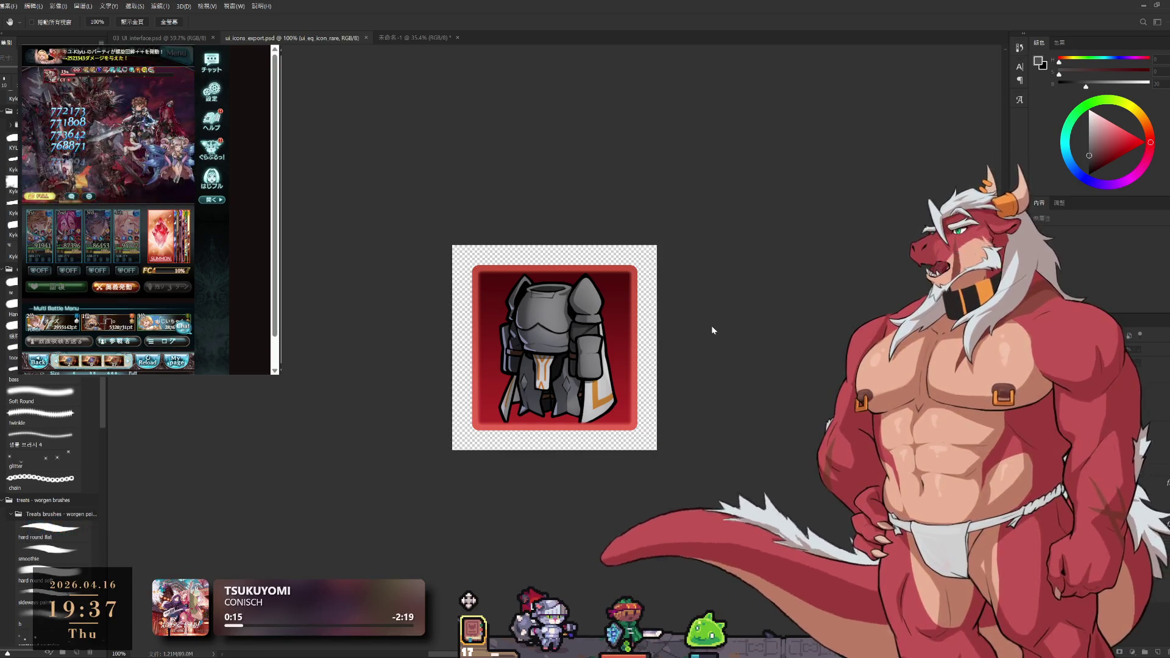
{"action": "key", "text": "F2"}
Zoom into the icon, hide the armor artwork and make ui_eq_icon_legendary the working layer
{"action": "left_click_drag", "start_coordinate": [483, 278], "coordinate": [794, 280]}
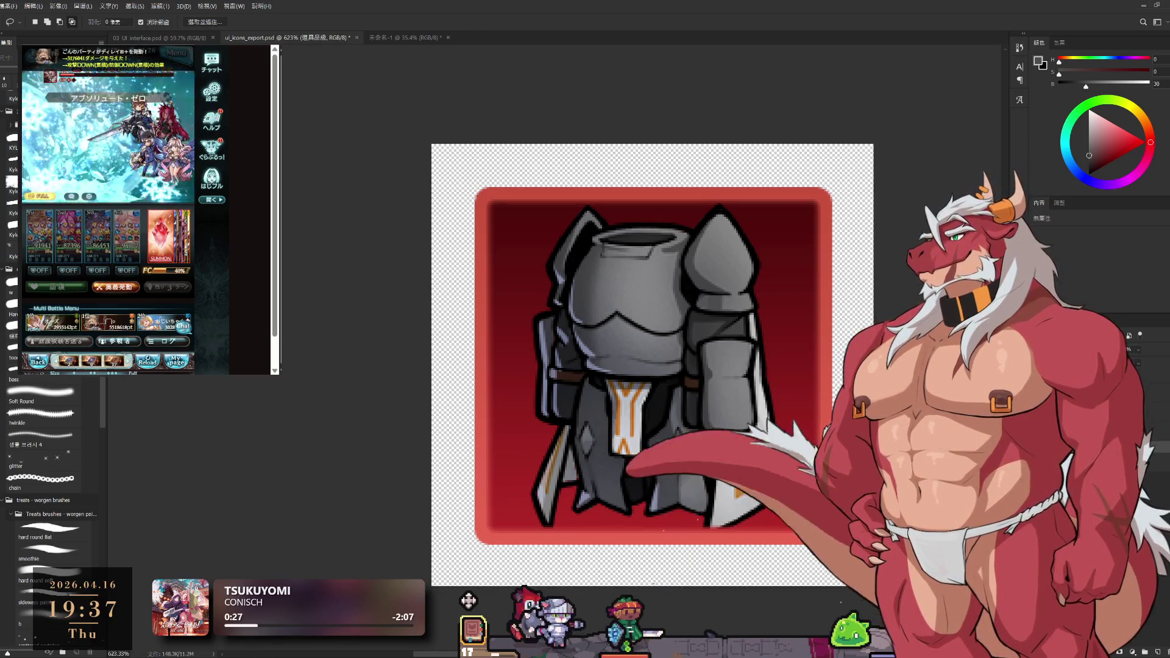
{"action": "key", "text": "ctrl+comma"}
{"action": "key", "text": "ctrl+comma"}
{"action": "key", "text": "alt+bracketleft"}
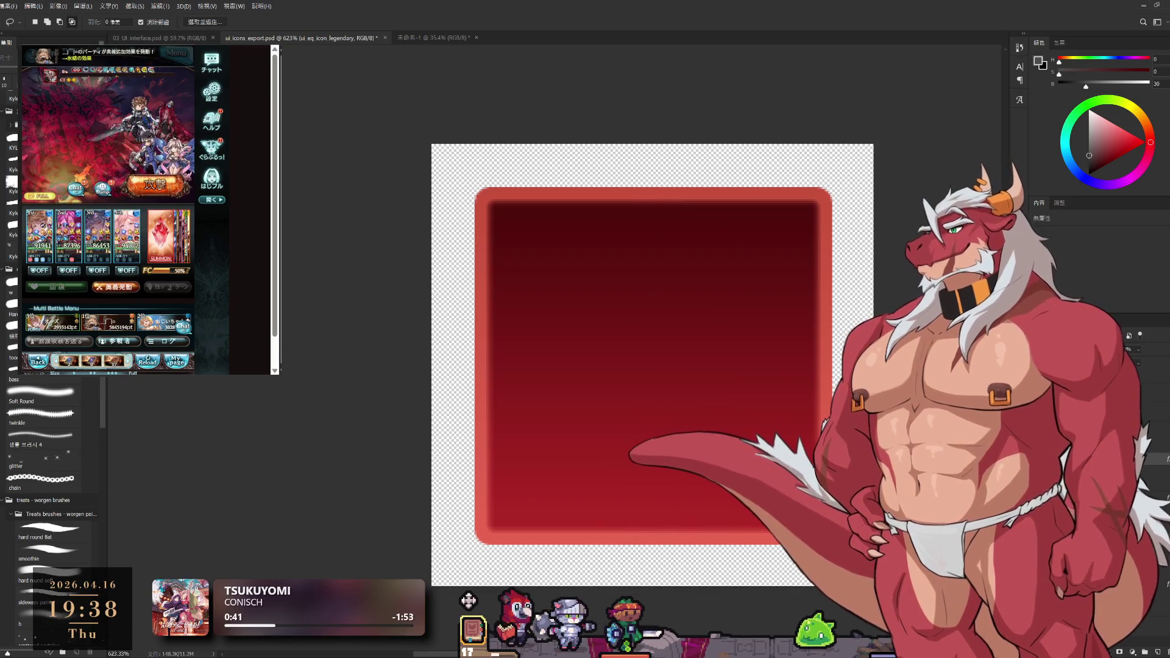
Swap the red legendary frame for the orange epic frame and select ui_eq_icon_epic
{"action": "left_click", "coordinate": [1029, 365]}
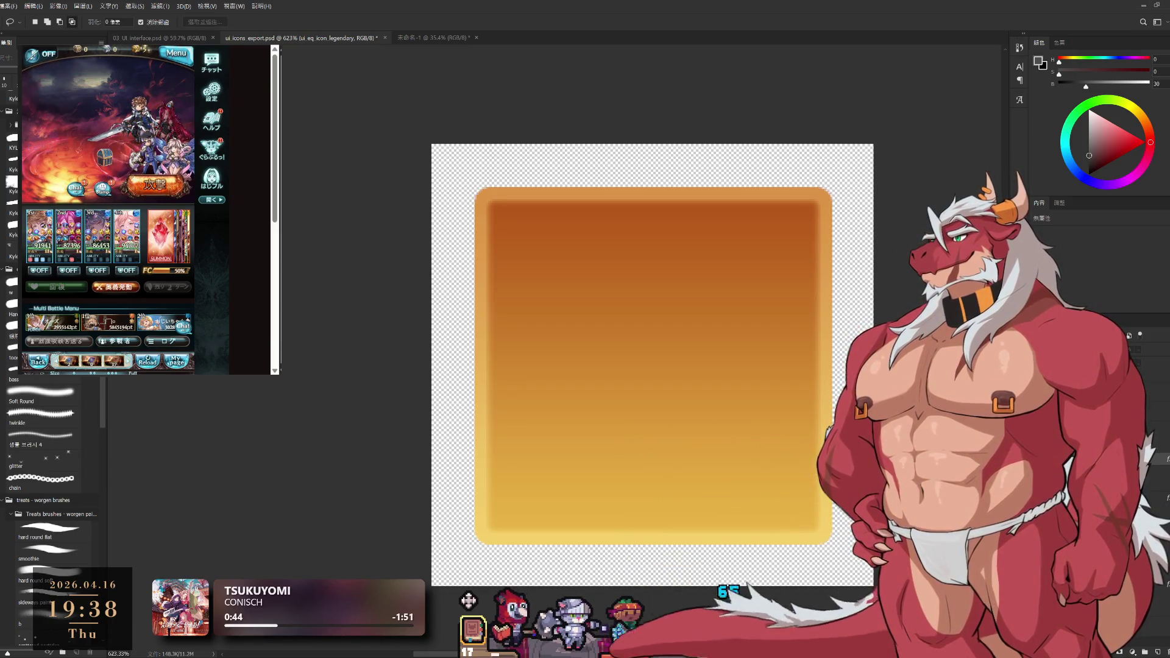
{"action": "key", "text": "alt+["}
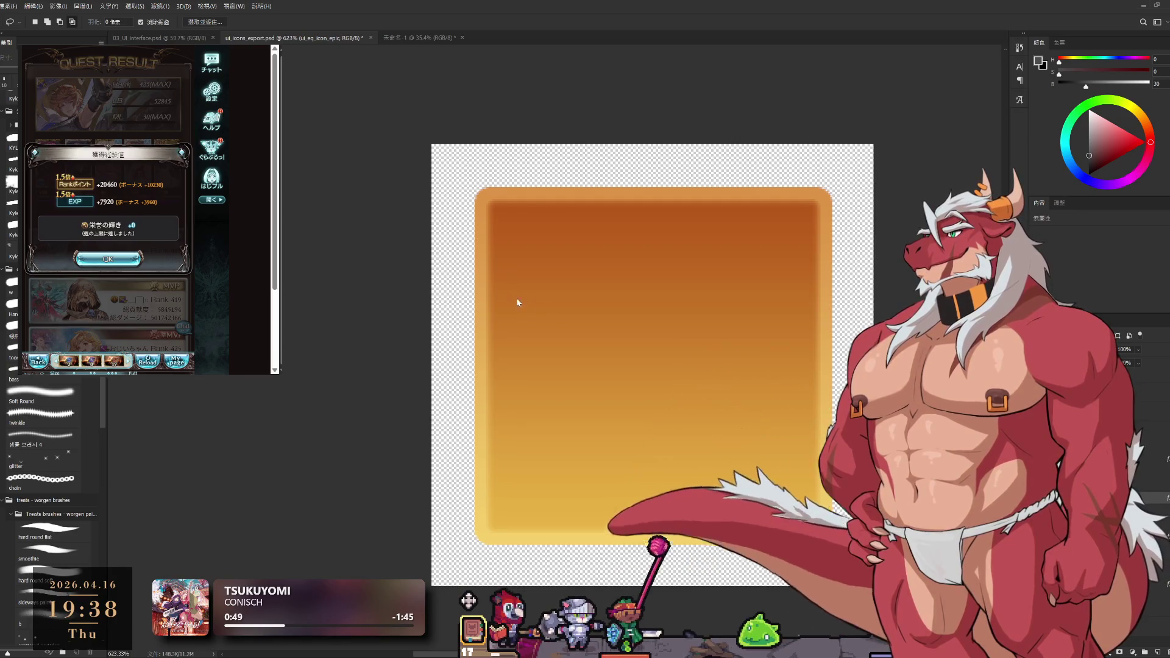
{"action": "left_click", "coordinate": [644, 207]}
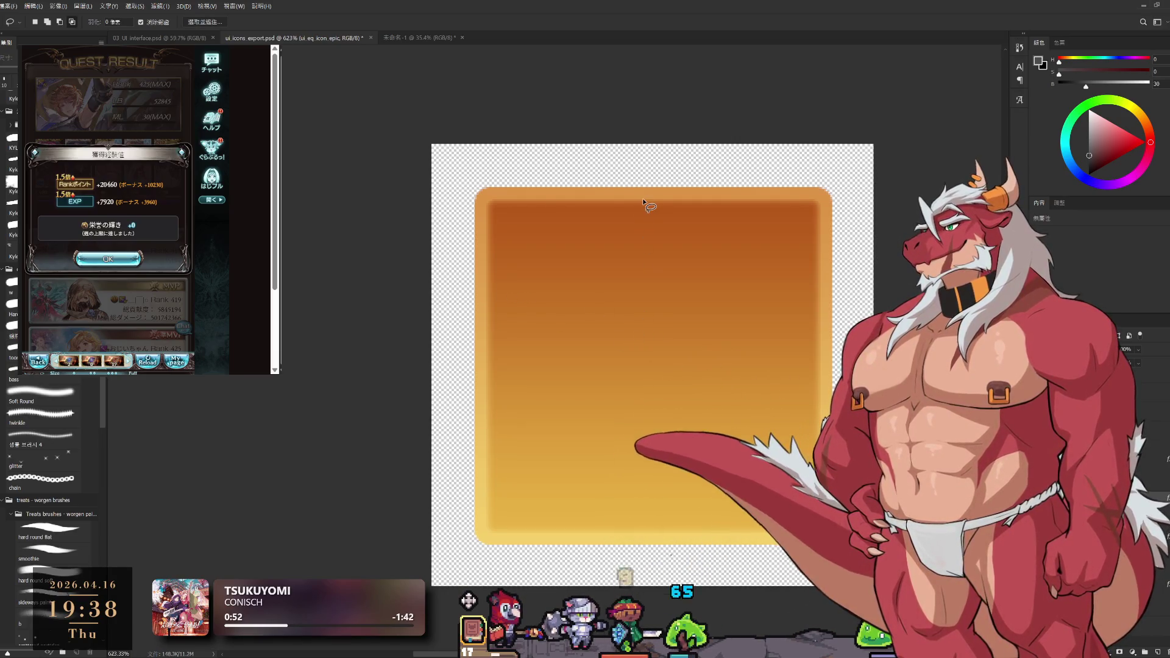
{"action": "left_click", "coordinate": [108, 258]}
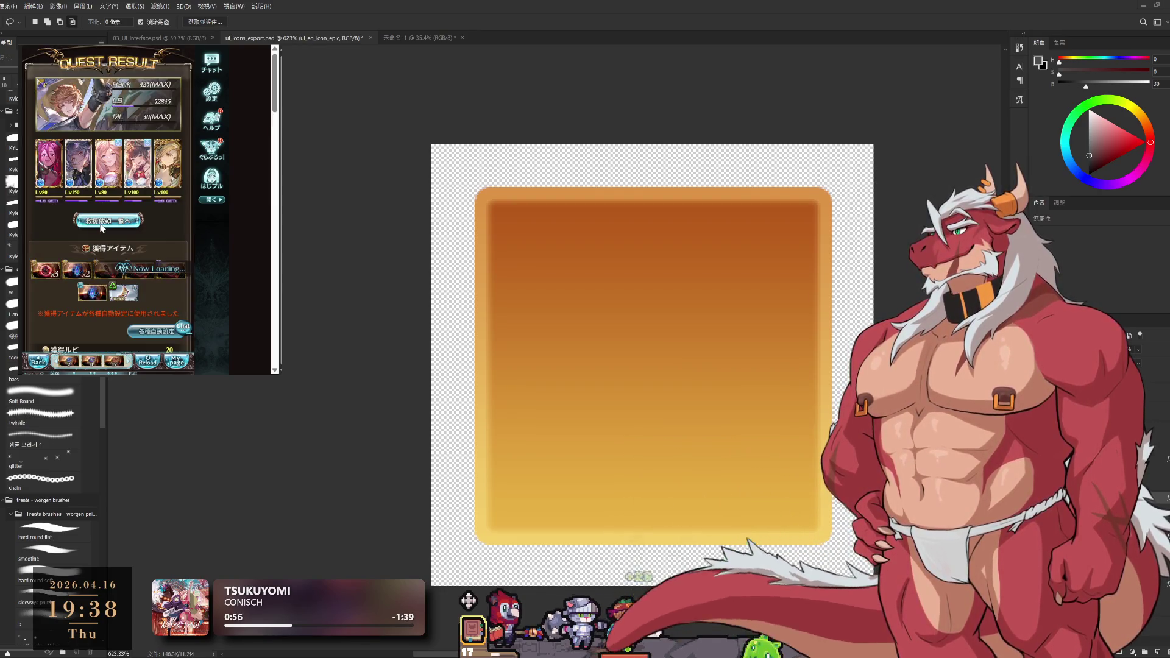
{"action": "left_click", "coordinate": [131, 225]}
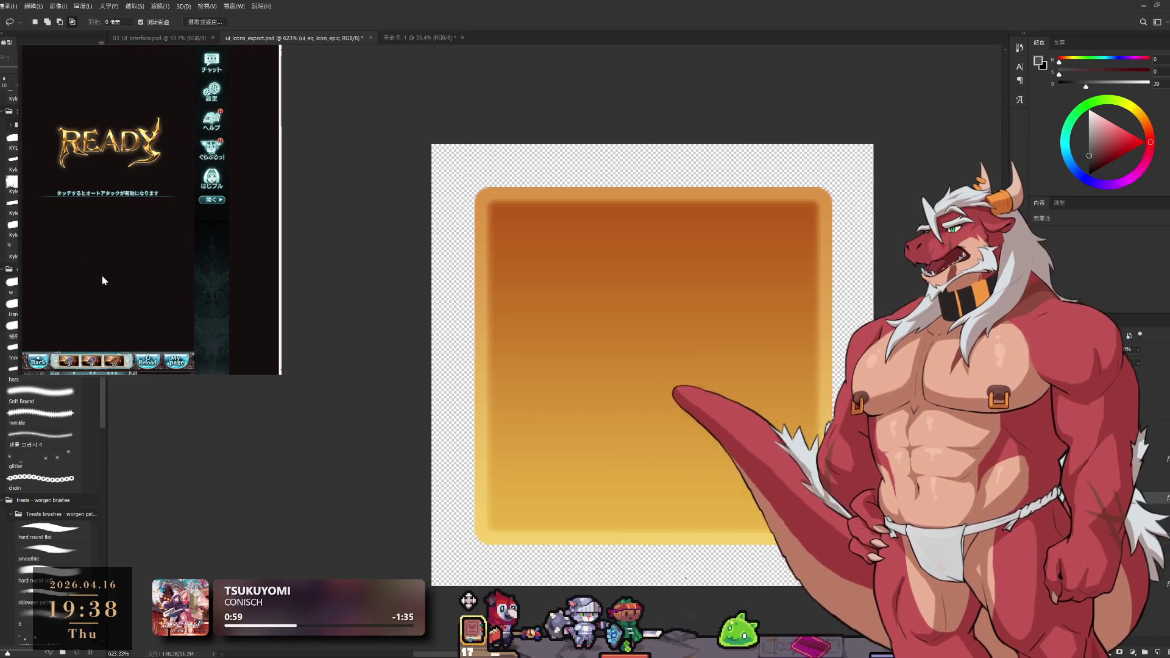
Preview the blue rare frame on ui_eq_icon_rare, then hide it so only the armor shows
{"action": "key", "text": "ctrl+comma"}
{"action": "key", "text": "ctrl+comma"}
{"action": "key", "text": "alt+bracketleft"}
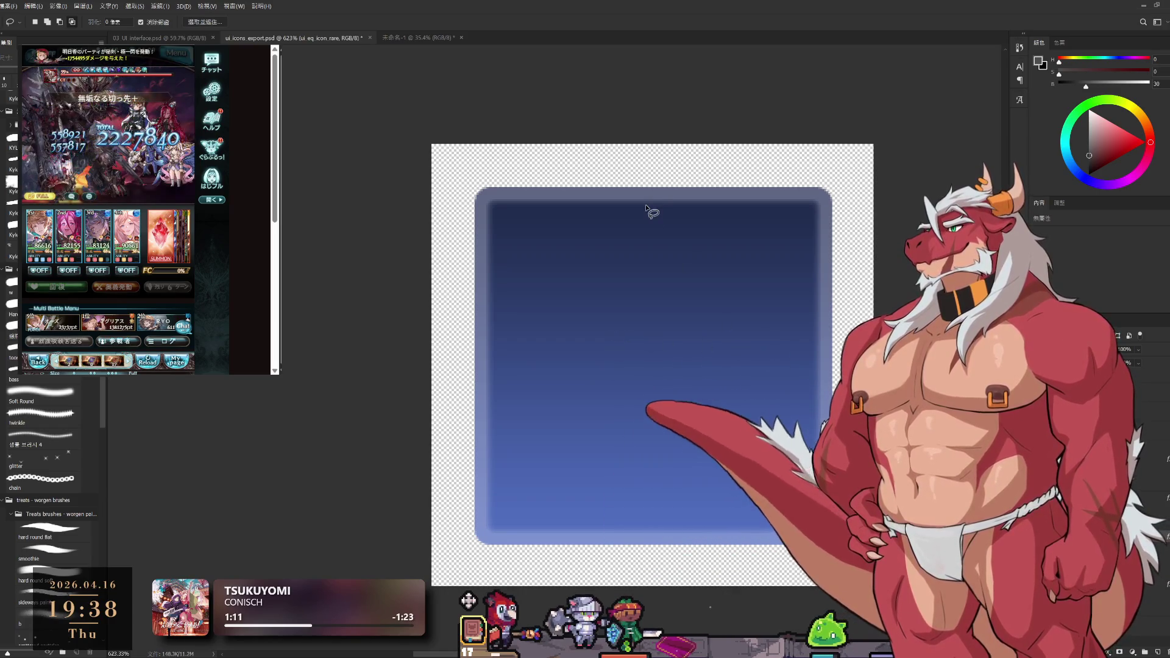
{"action": "key", "text": "ctrl+z"}
{"action": "key", "text": "ctrl+z"}
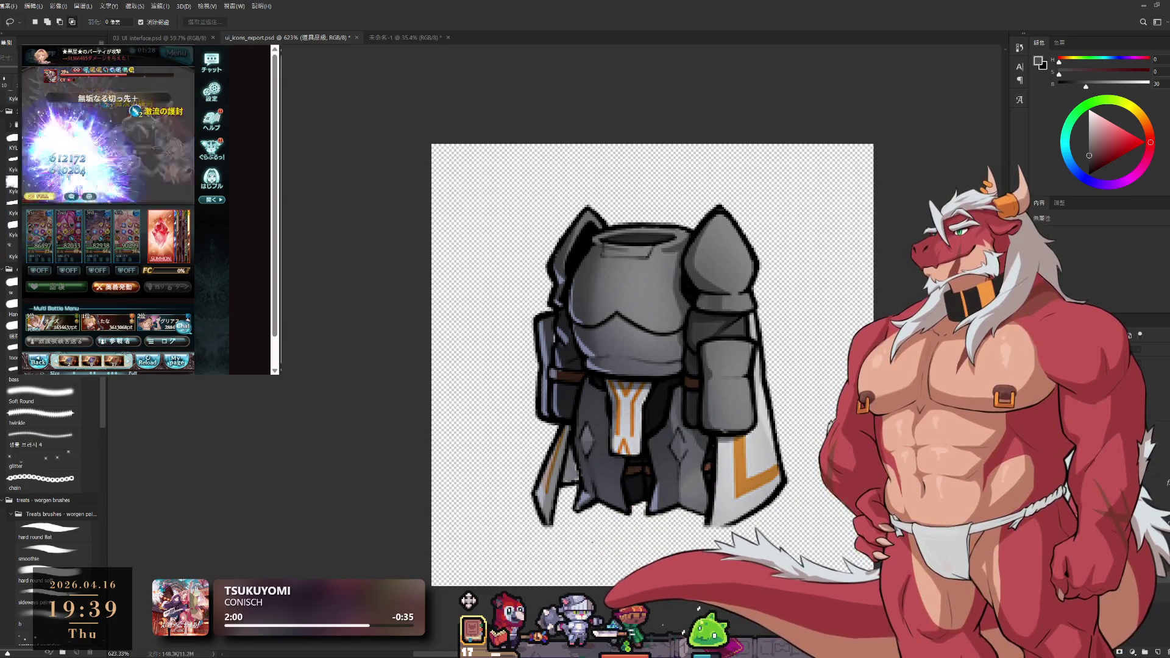
Toggle the armor and hood artwork layers, leaving the brown stick weapon visible on transparency
{"action": "key", "text": "ctrl+z"}
{"action": "key", "text": "ctrl+shift+z"}
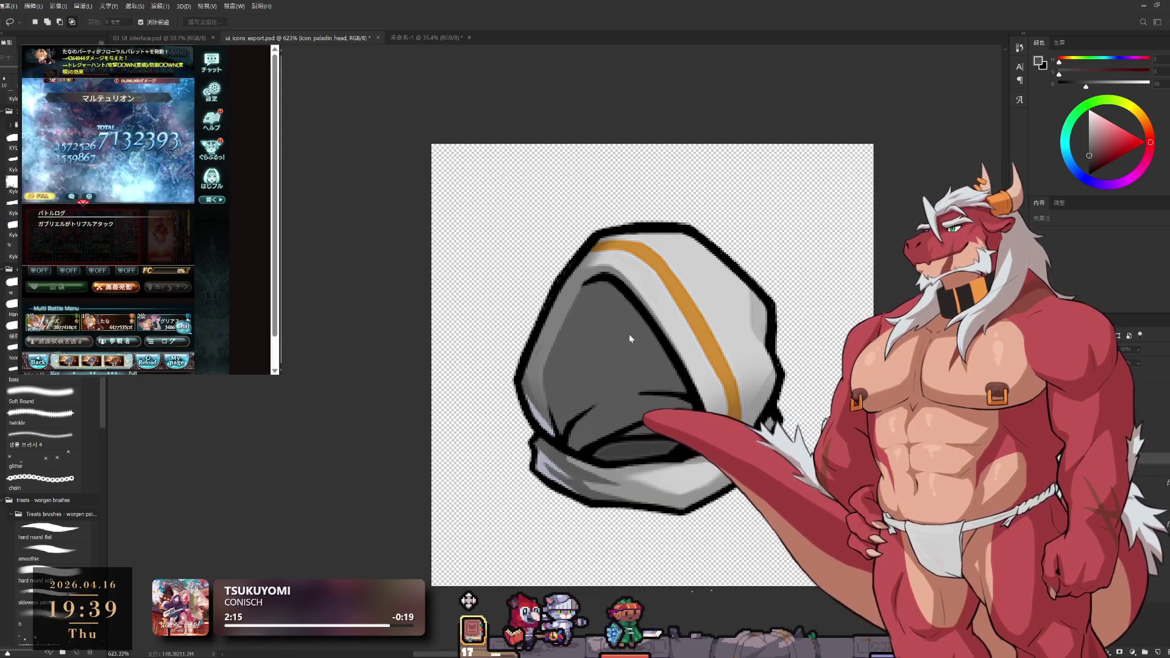
{"action": "key", "text": "Delete"}
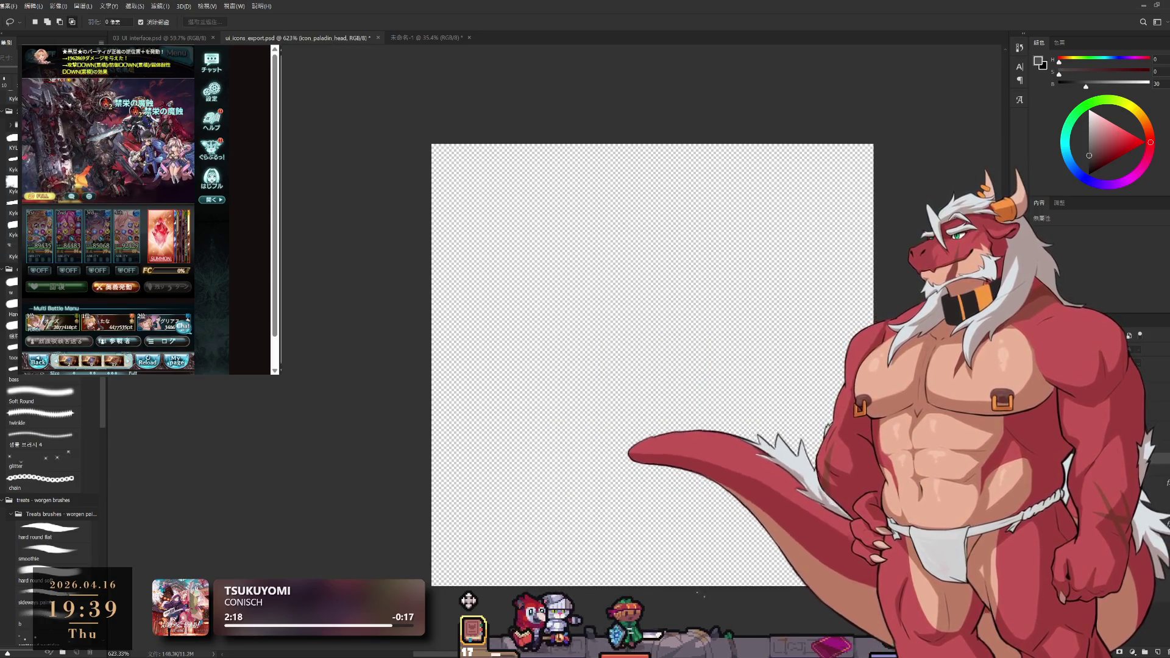
{"action": "key", "text": "ctrl+v"}
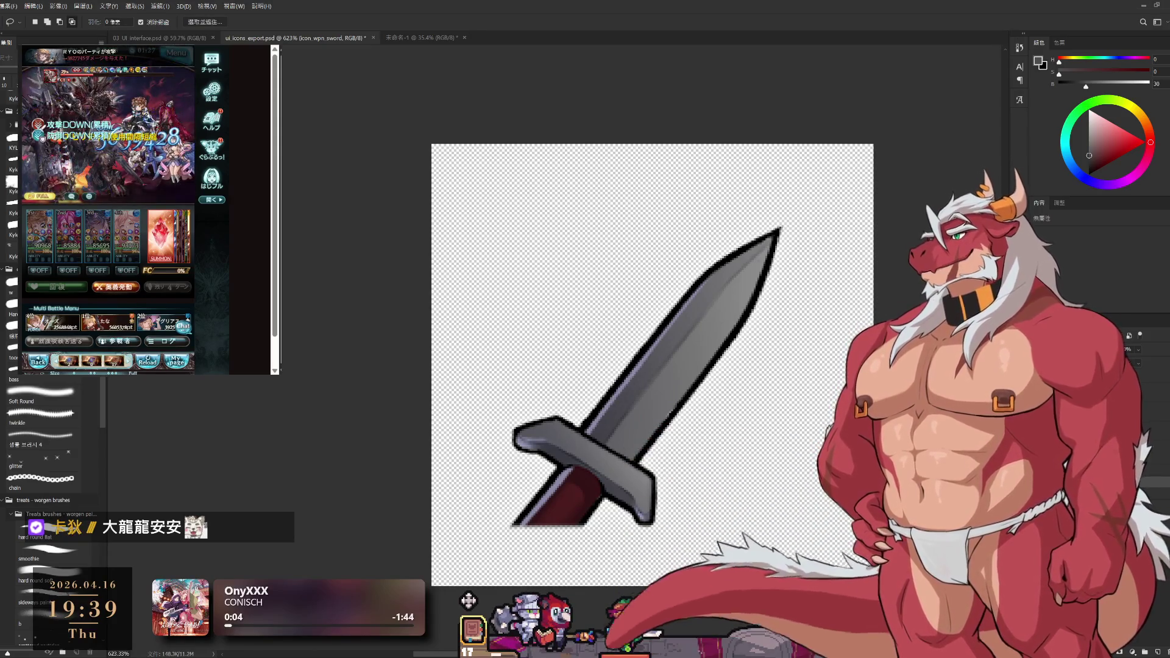
Show the icon_body_wild armour layer in place of the icon_wpn_sword layer
{"action": "key", "text": "alt+bracketright"}
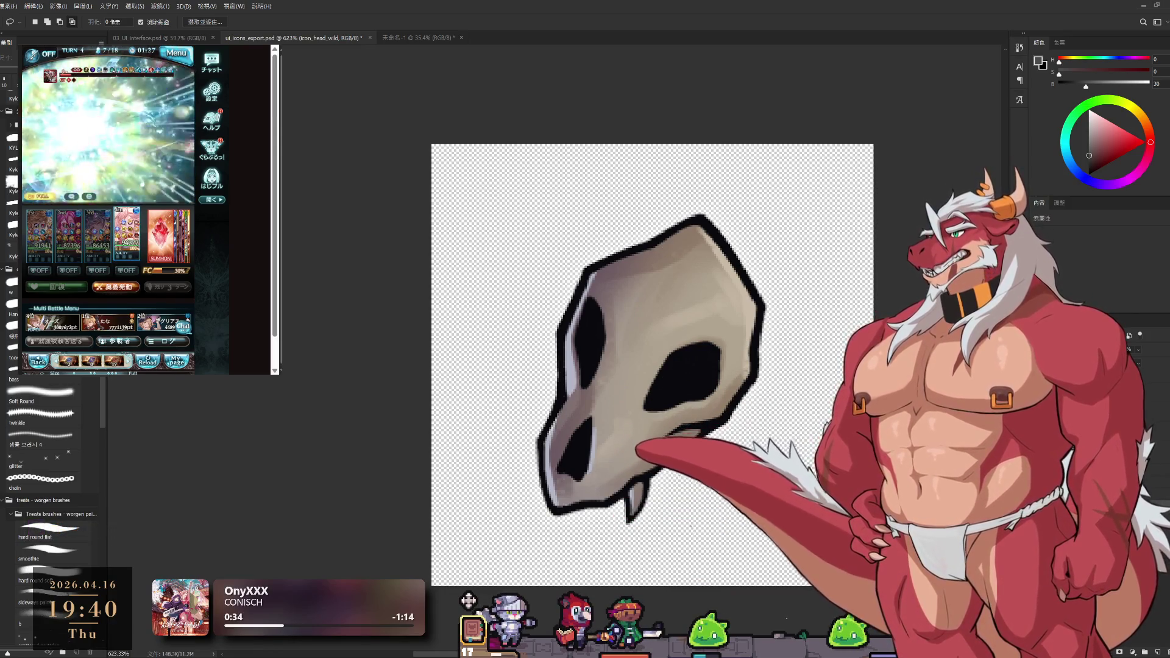
Toggle the icon_head_wild skull layer's visibility off, leaving the canvas empty
{"action": "key", "text": "ctrl+comma"}
{"action": "key", "text": "ctrl+comma"}
{"action": "key", "text": "ctrl+comma"}
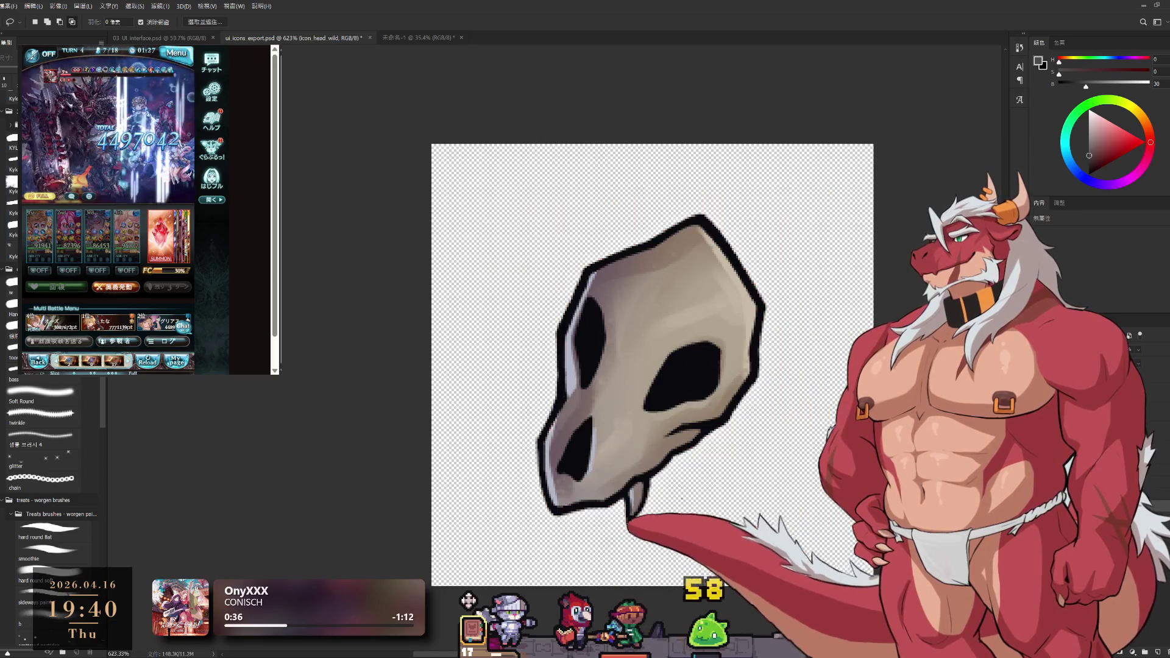
{"action": "key", "text": "ctrl+comma"}
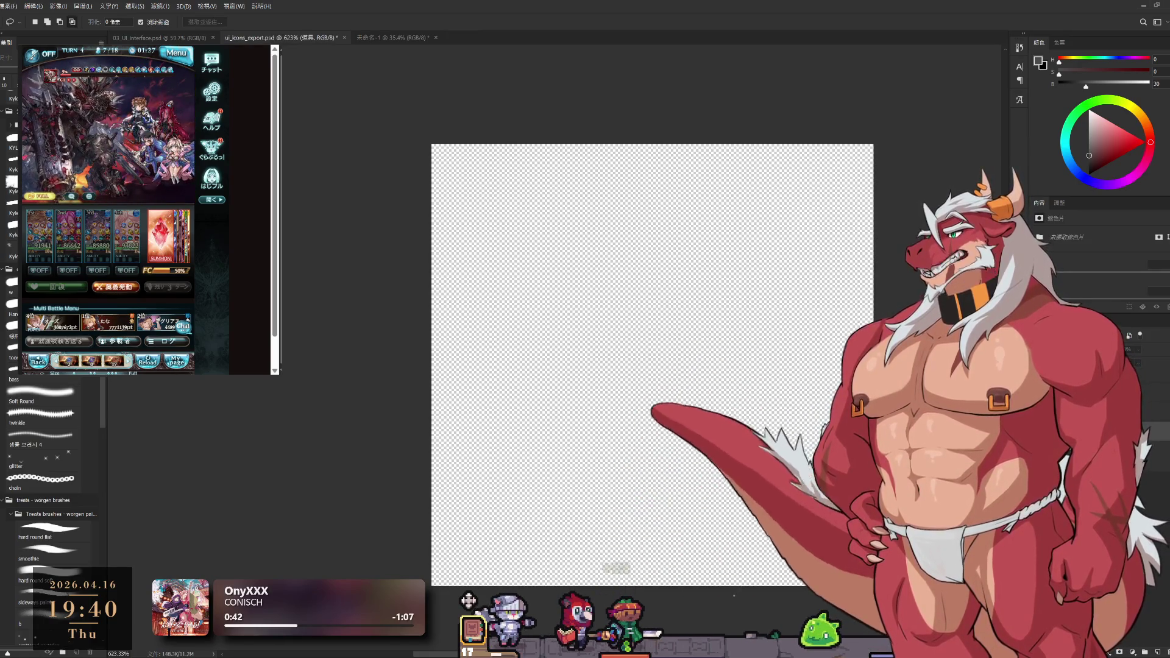
{"action": "key", "text": "alt+bracketleft"}
{"action": "key", "text": "ctrl+comma"}
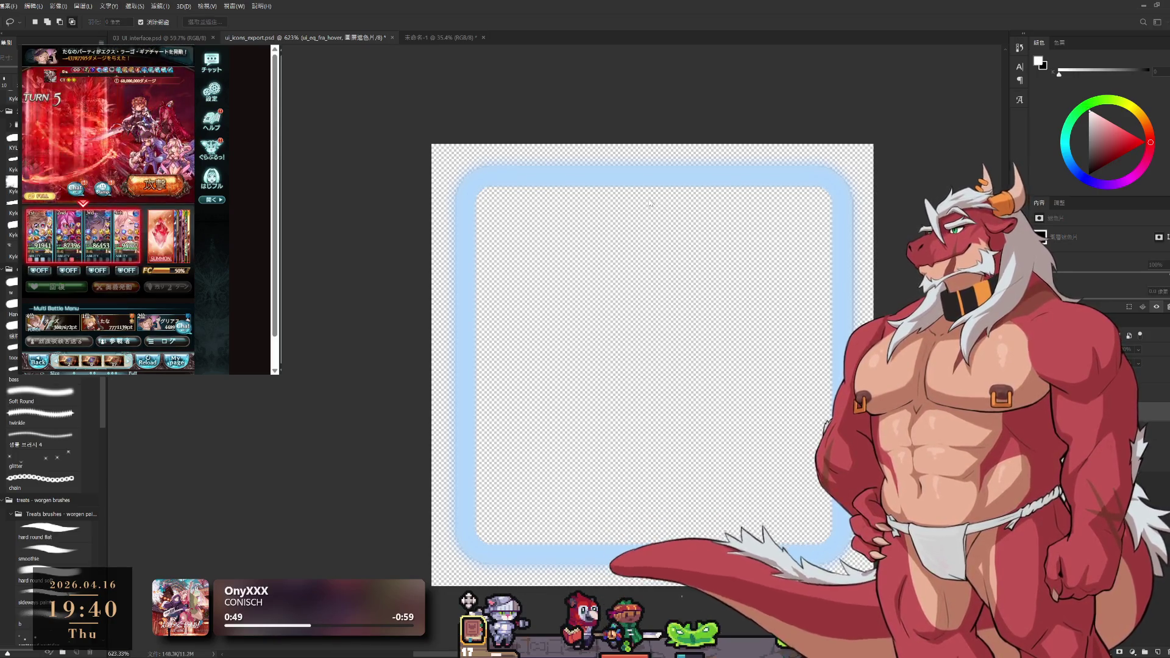
{"action": "key", "text": "ctrl+comma"}
{"action": "key", "text": "alt+["}
{"action": "key", "text": "ctrl+comma"}
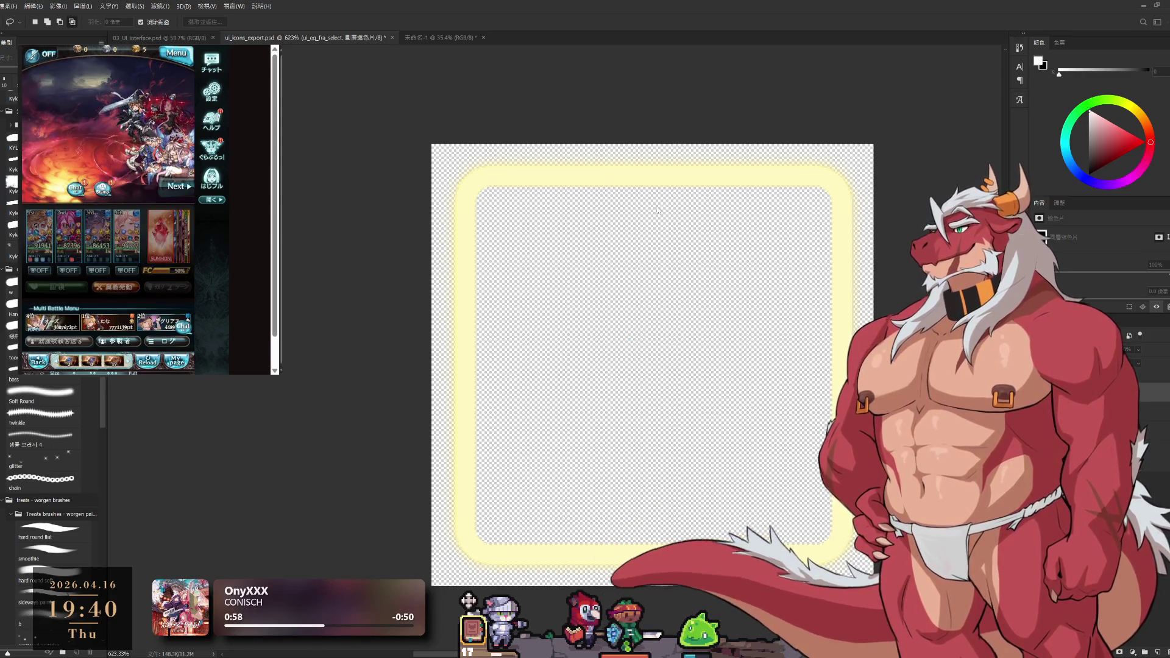
{"action": "key", "text": "ctrl+z"}
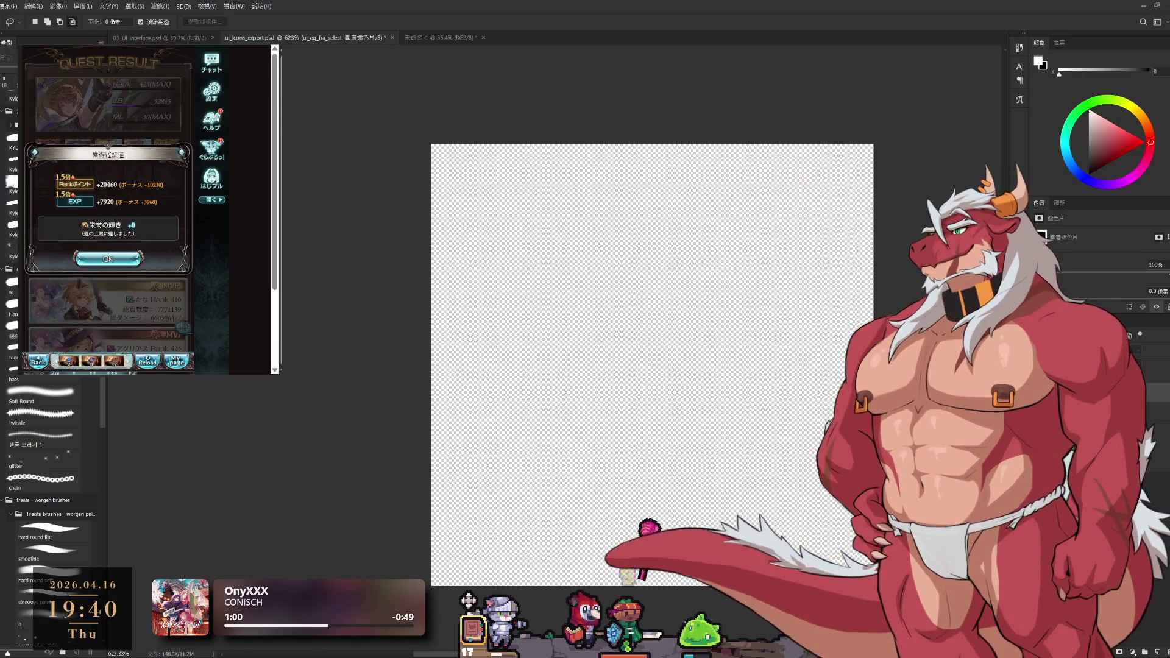
{"action": "left_click", "coordinate": [107, 259]}
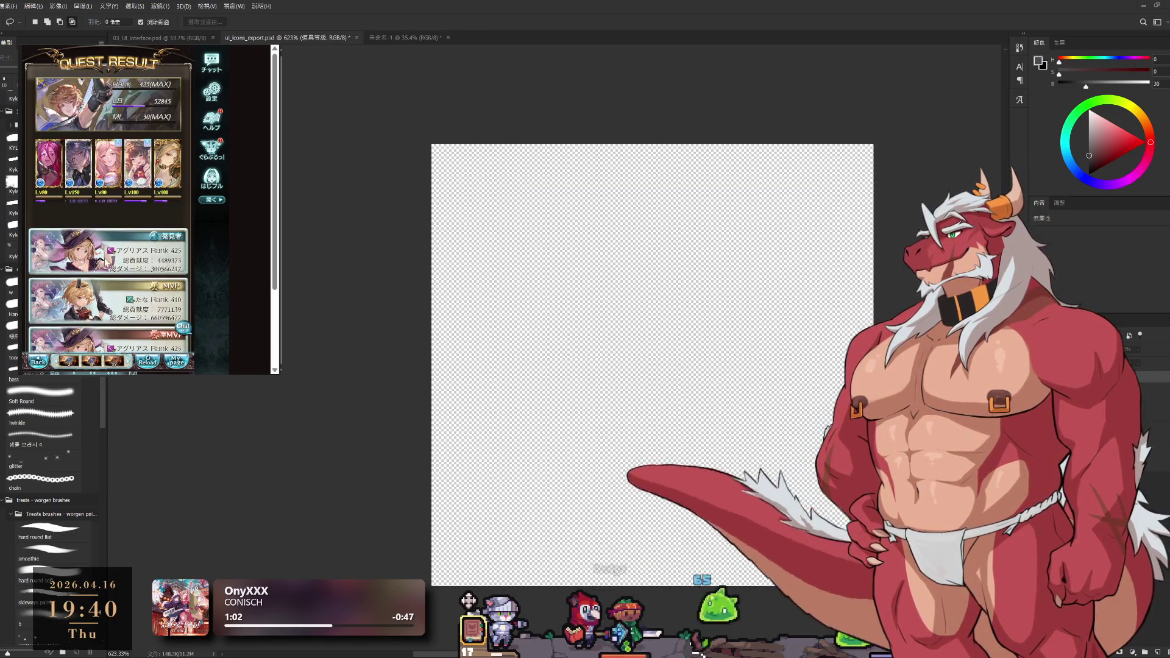
{"action": "left_click", "coordinate": [100, 216]}
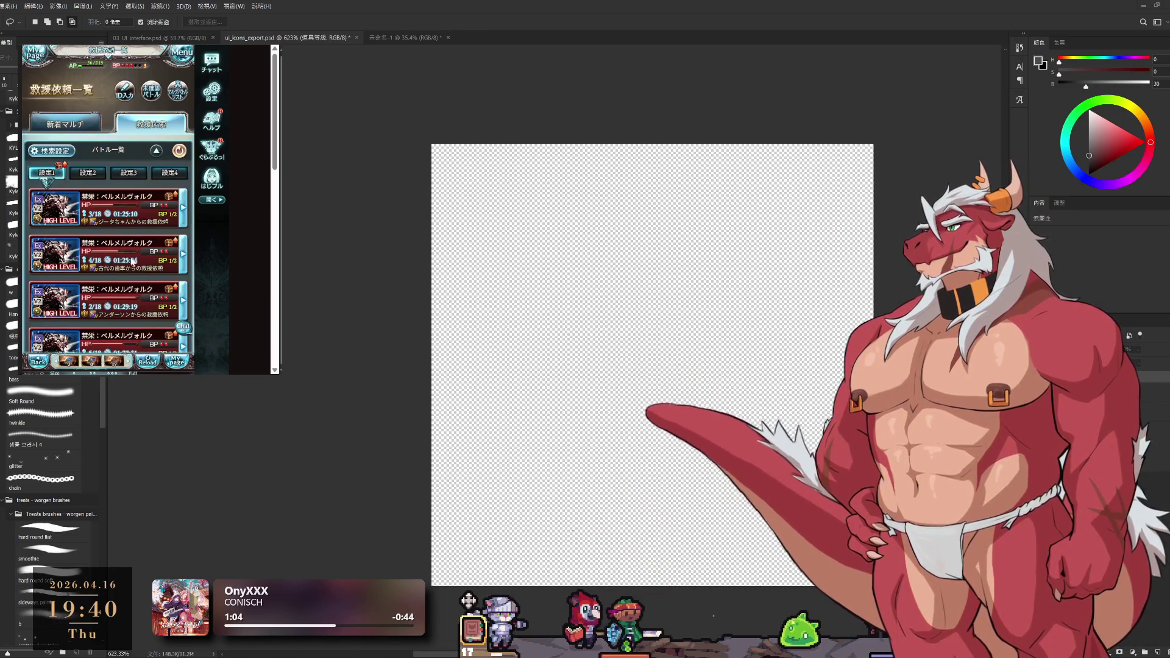
{"action": "left_click", "coordinate": [137, 303]}
{"action": "left_click", "coordinate": [146, 301]}
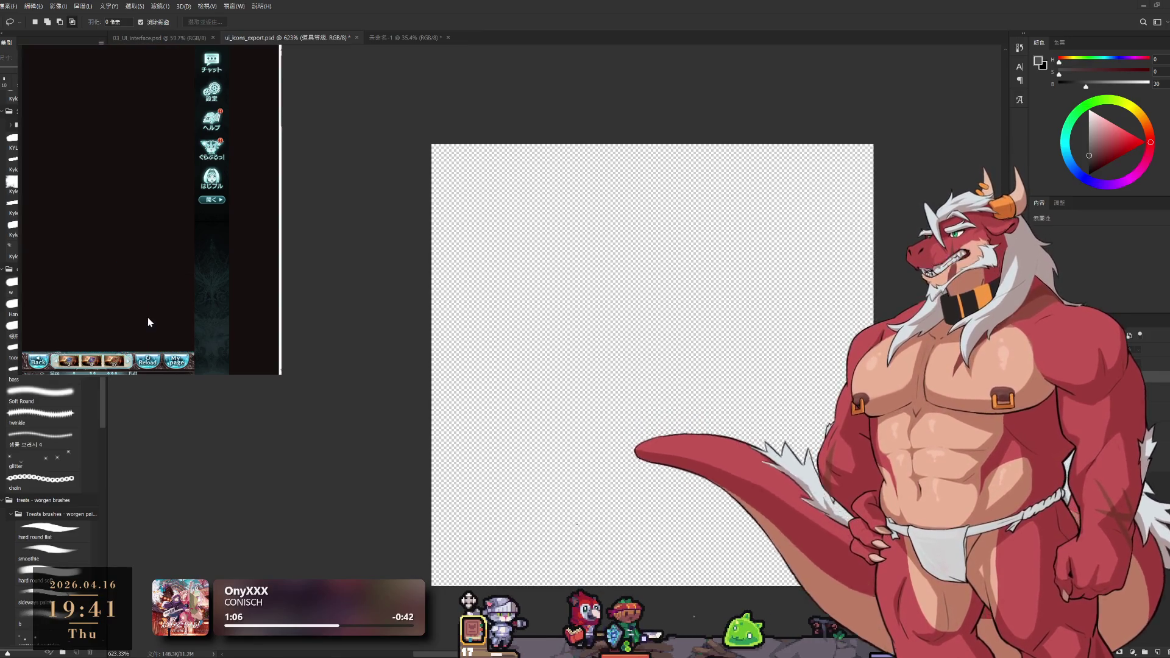
{"action": "left_click", "coordinate": [149, 295]}
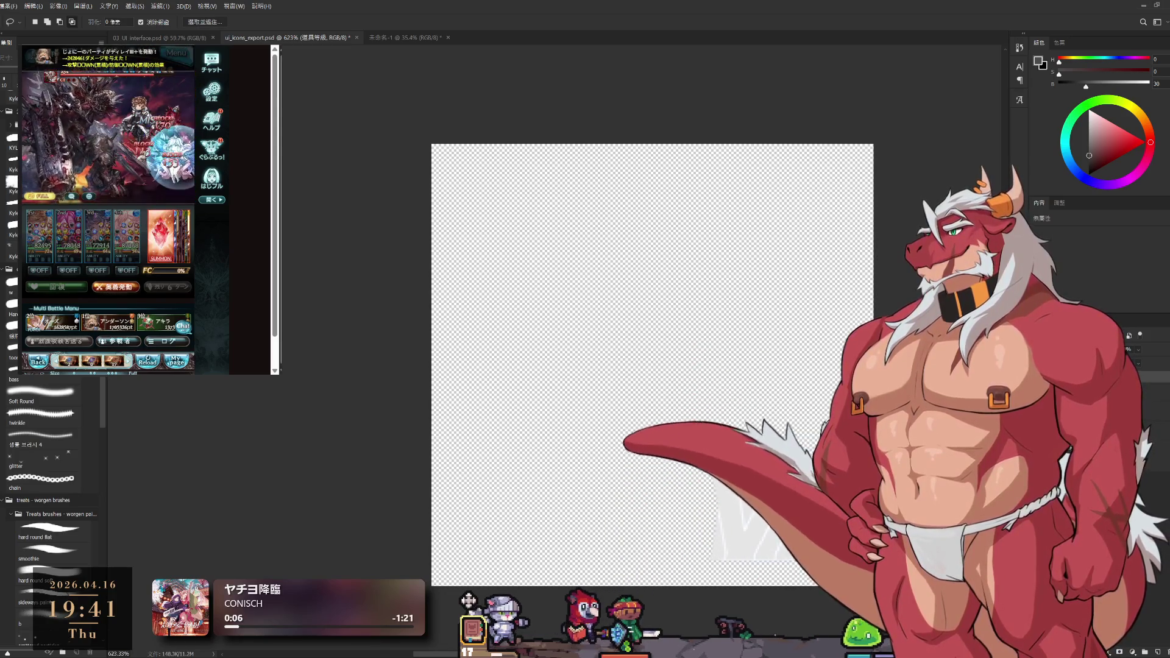
Crop the canvas down to a tight area around the faint white VI artwork
{"action": "mouse_move", "coordinate": [819, 379]}
{"action": "left_mouse_down"}
{"action": "mouse_move", "coordinate": [760, 357]}
{"action": "mouse_move", "coordinate": [742, 377]}
{"action": "left_mouse_up"}
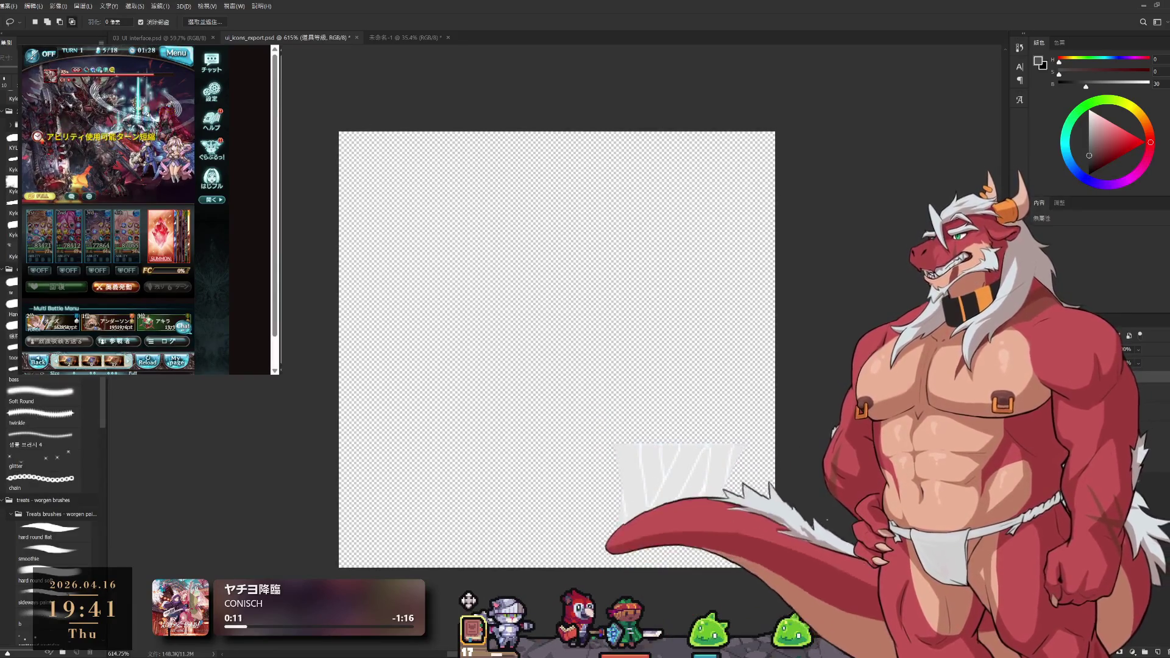
{"action": "key", "text": "c"}
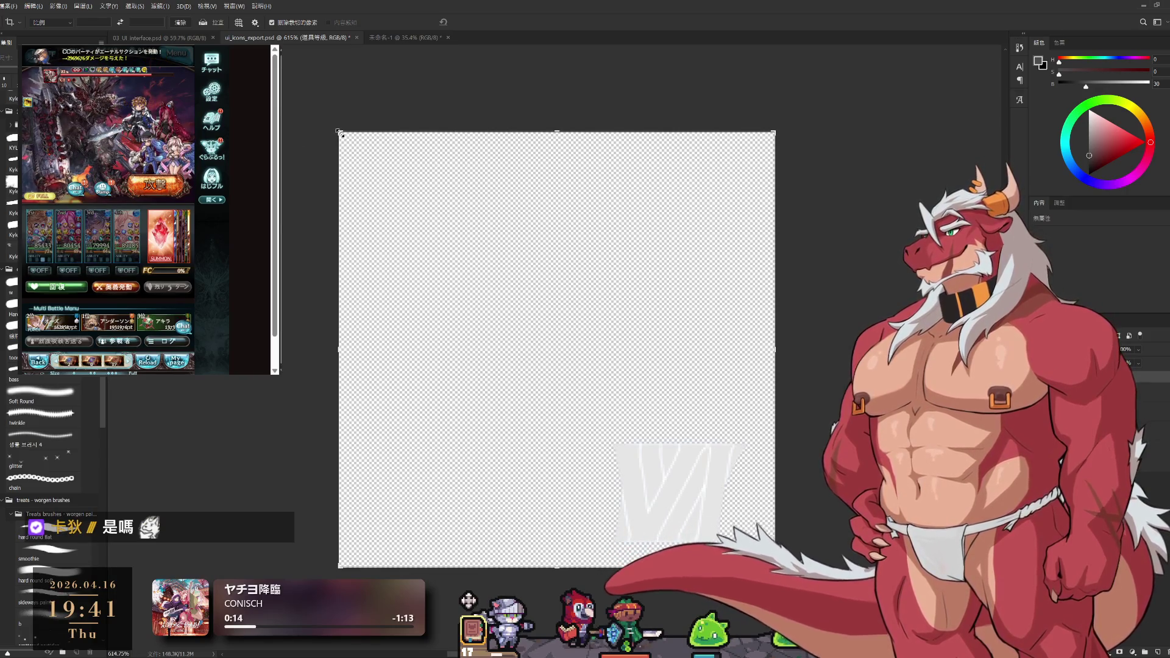
{"action": "left_click_drag", "start_coordinate": [339, 132], "coordinate": [450, 282]}
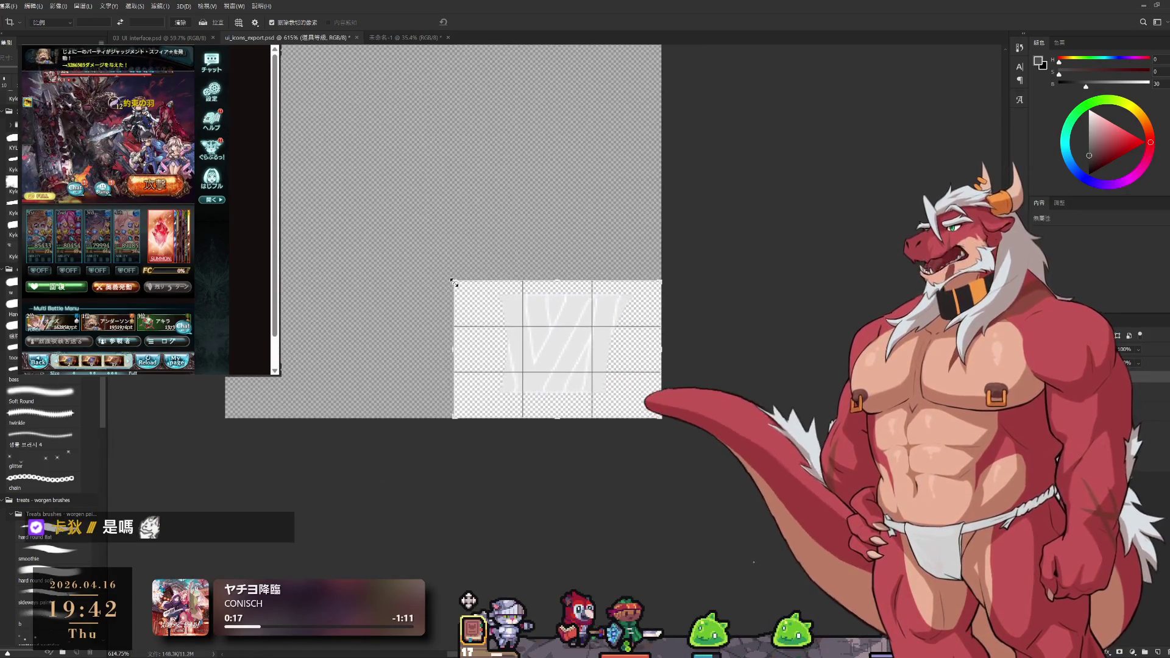
{"action": "left_click_drag", "start_coordinate": [448, 283], "coordinate": [458, 284]}
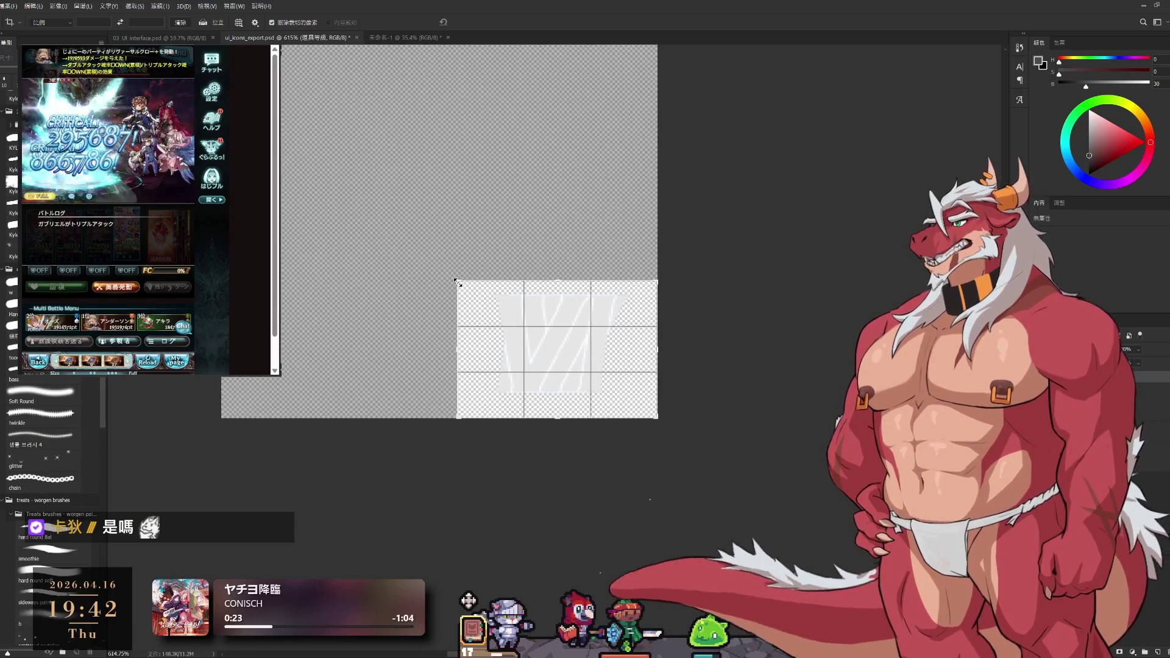
{"action": "left_click_drag", "start_coordinate": [575, 262], "coordinate": [637, 341]}
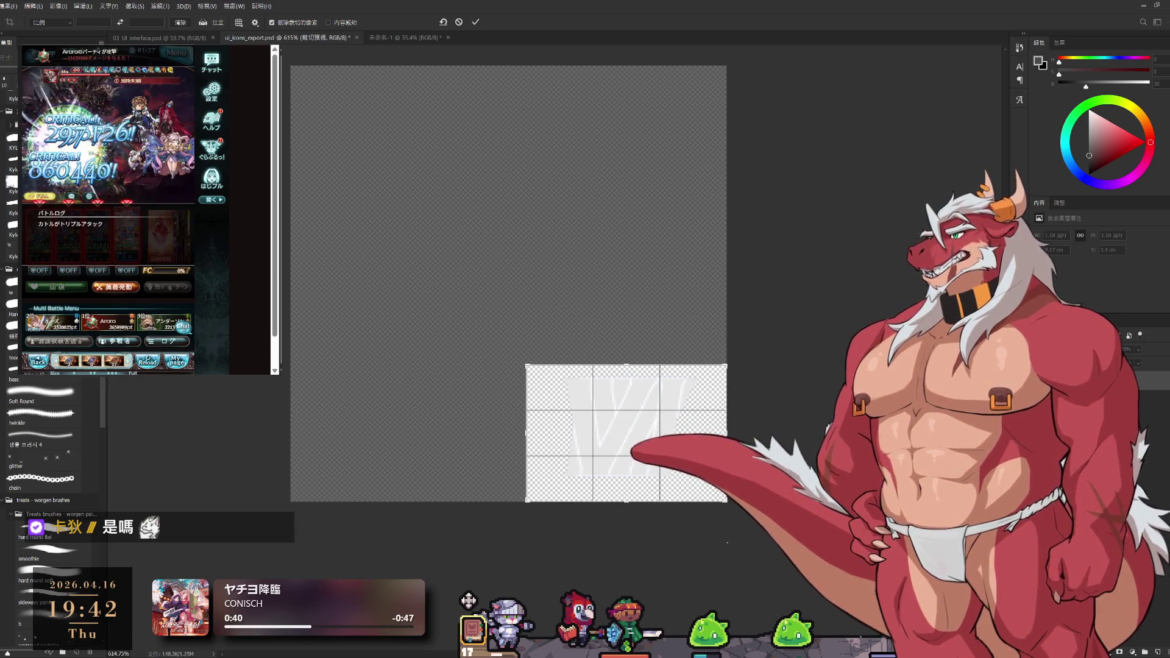
{"action": "key", "text": "Return"}
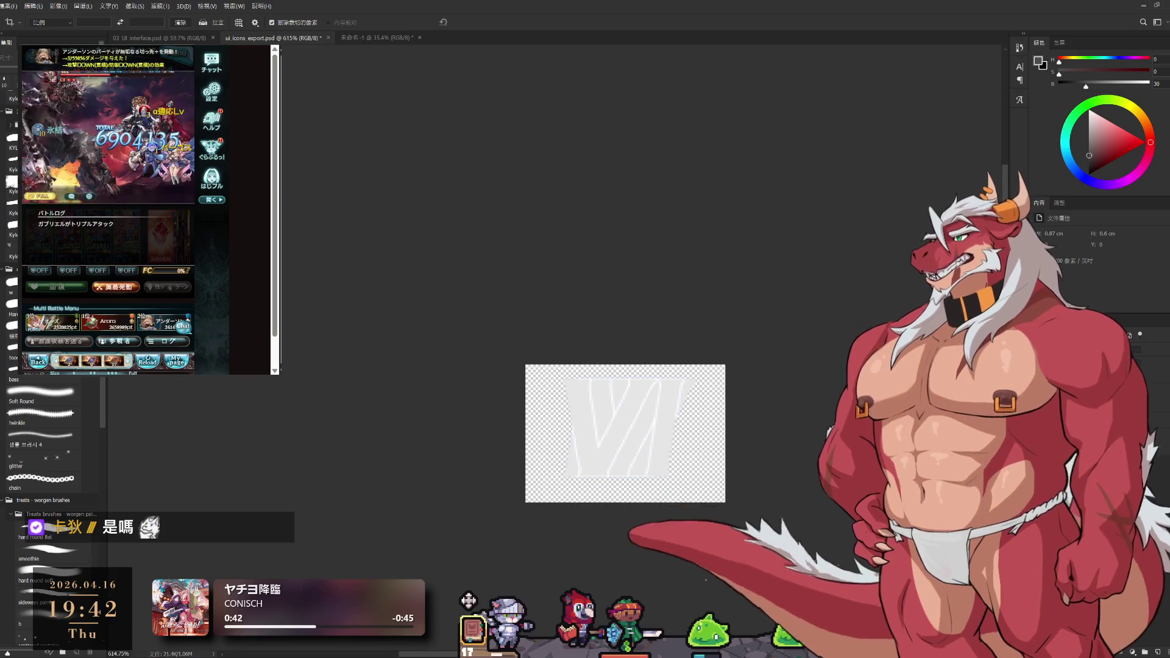
Re-crop the canvas slightly larger to give the VI artwork more margin
{"action": "key", "text": "Delete"}
{"action": "key", "text": "ctrl+z"}
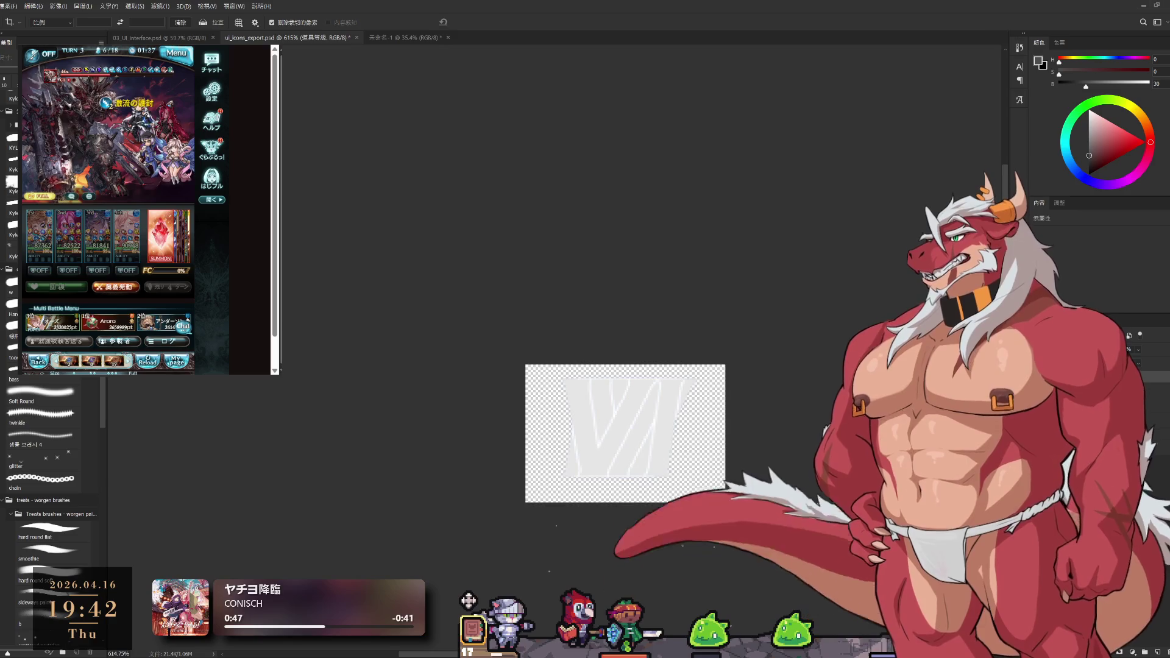
{"action": "left_click", "coordinate": [541, 371]}
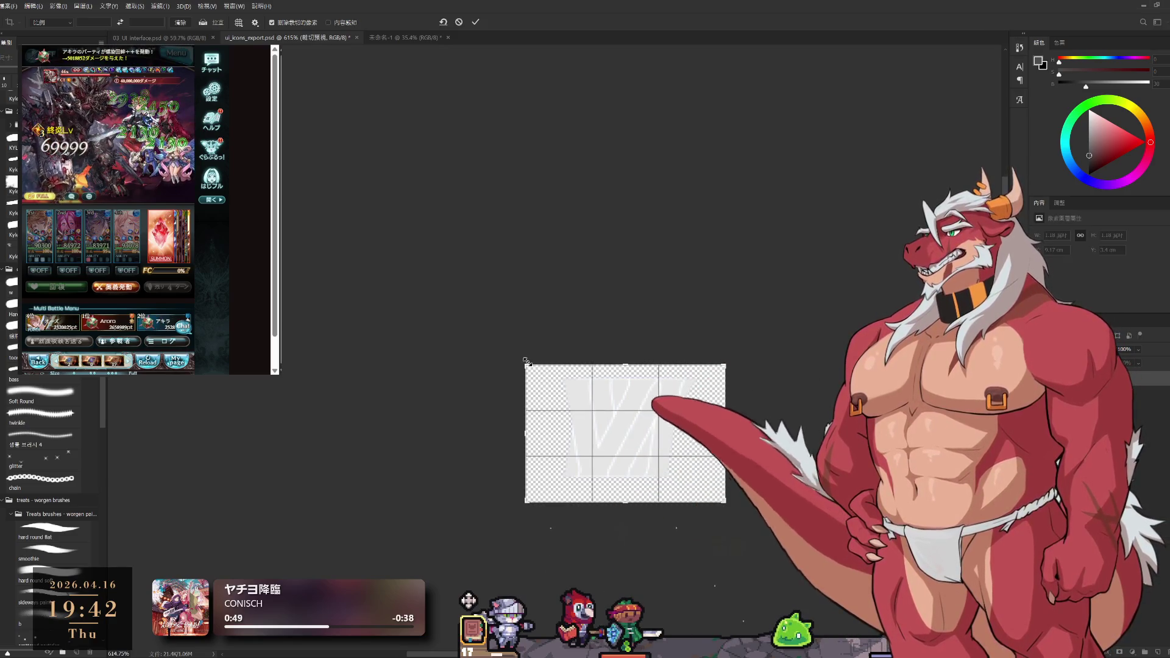
{"action": "left_click_drag", "start_coordinate": [526, 364], "coordinate": [521, 361]}
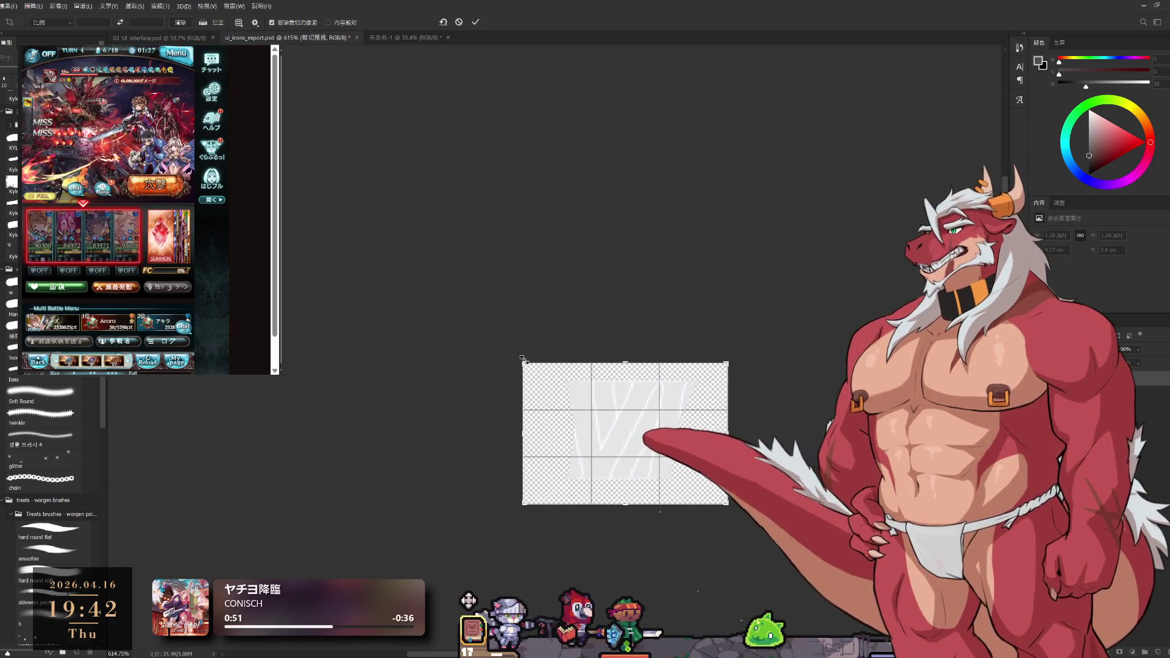
{"action": "left_click", "coordinate": [476, 22]}
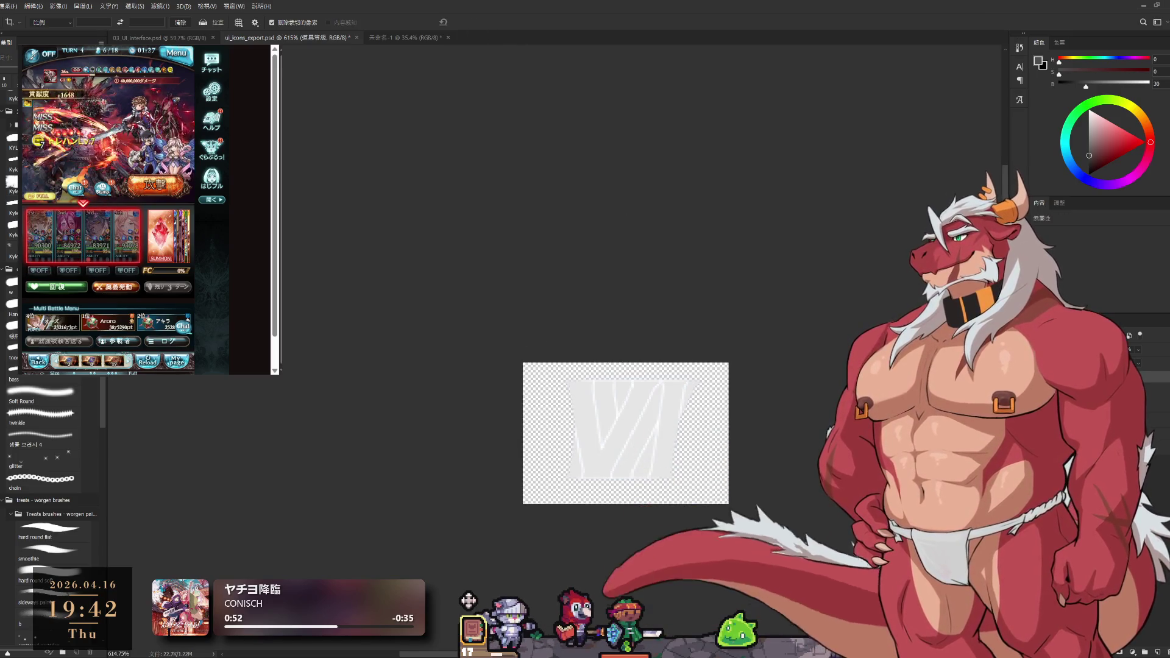
Hide the VI sketch and move to the numeral I icon layer
{"action": "key", "text": "Delete"}
{"action": "key", "text": "ctrl+z"}
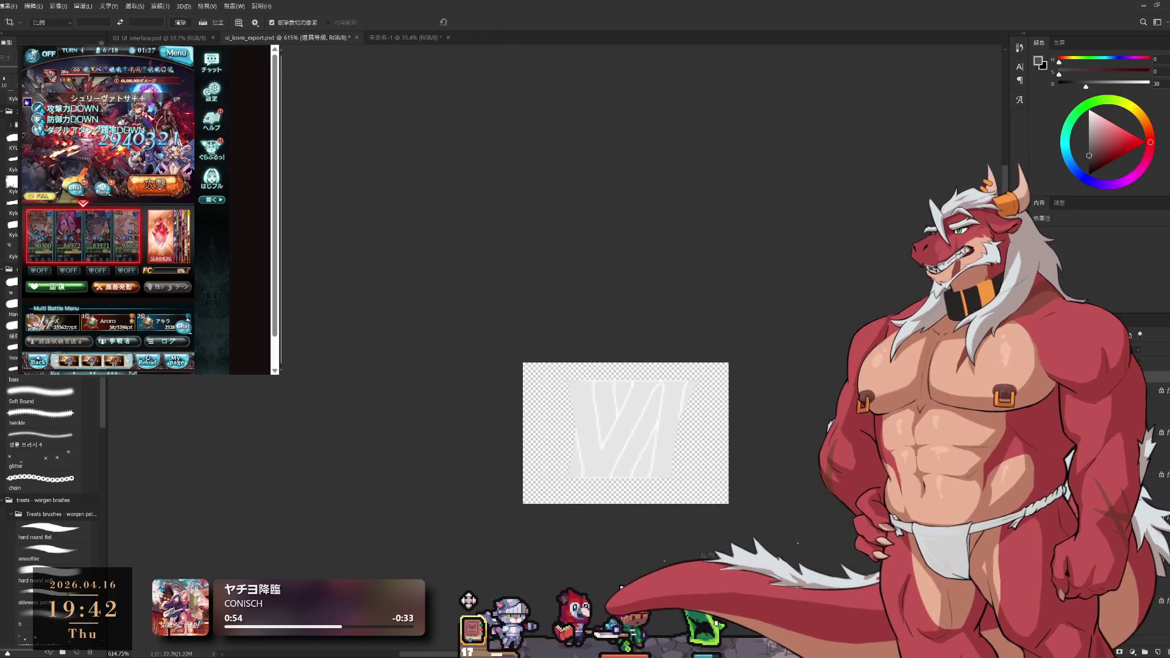
{"action": "key", "text": "Delete"}
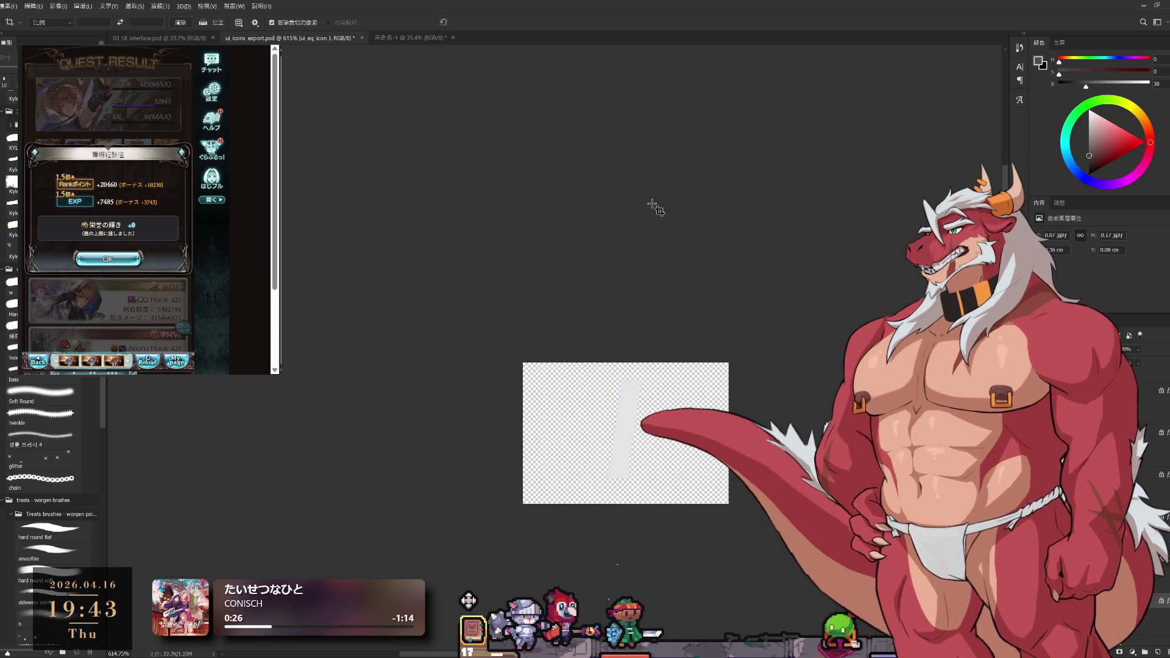
Draw a second diagonal stroke beside the first on the cropped canvas
{"action": "left_click_drag", "start_coordinate": [653, 382], "coordinate": [630, 475]}
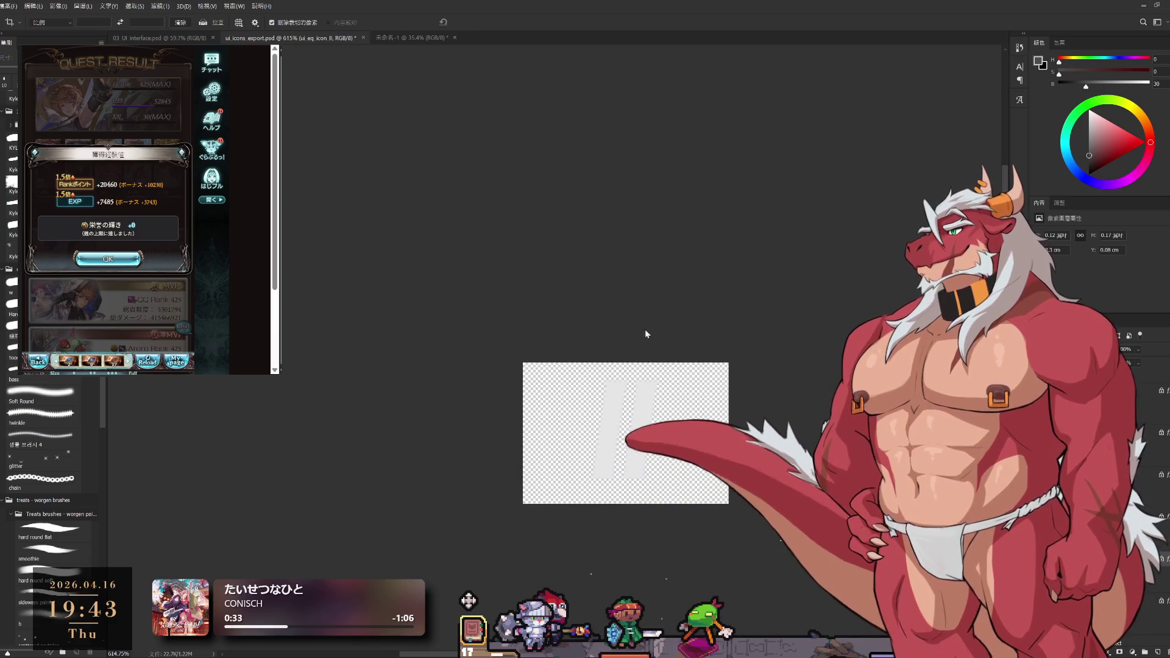
Add a third stroke, step through the V and VI numeral layers, then close ui_icons_export.psd
{"action": "left_click_drag", "start_coordinate": [672, 384], "coordinate": [645, 475]}
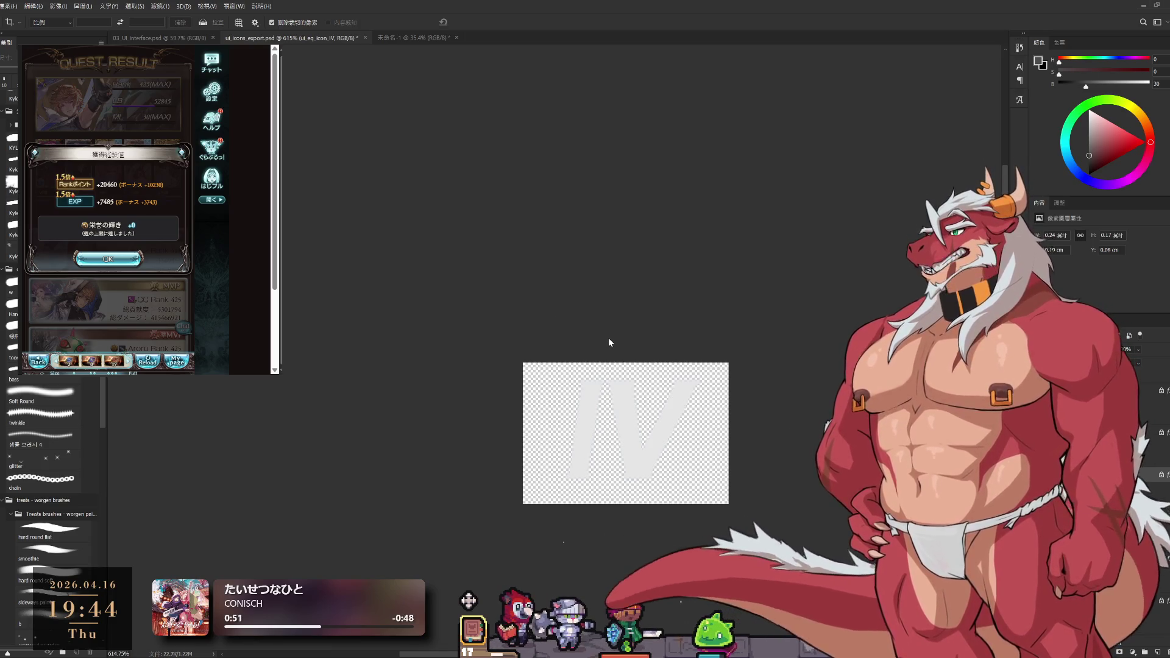
{"action": "key", "text": "alt+]"}
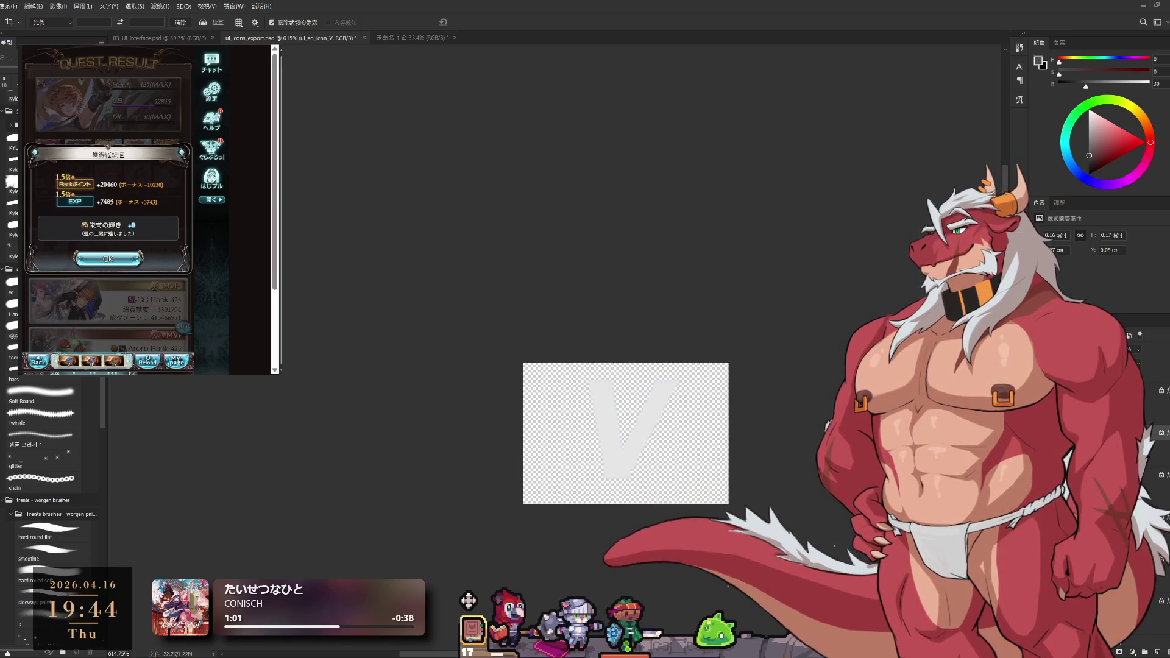
{"action": "left_click", "coordinate": [1078, 391]}
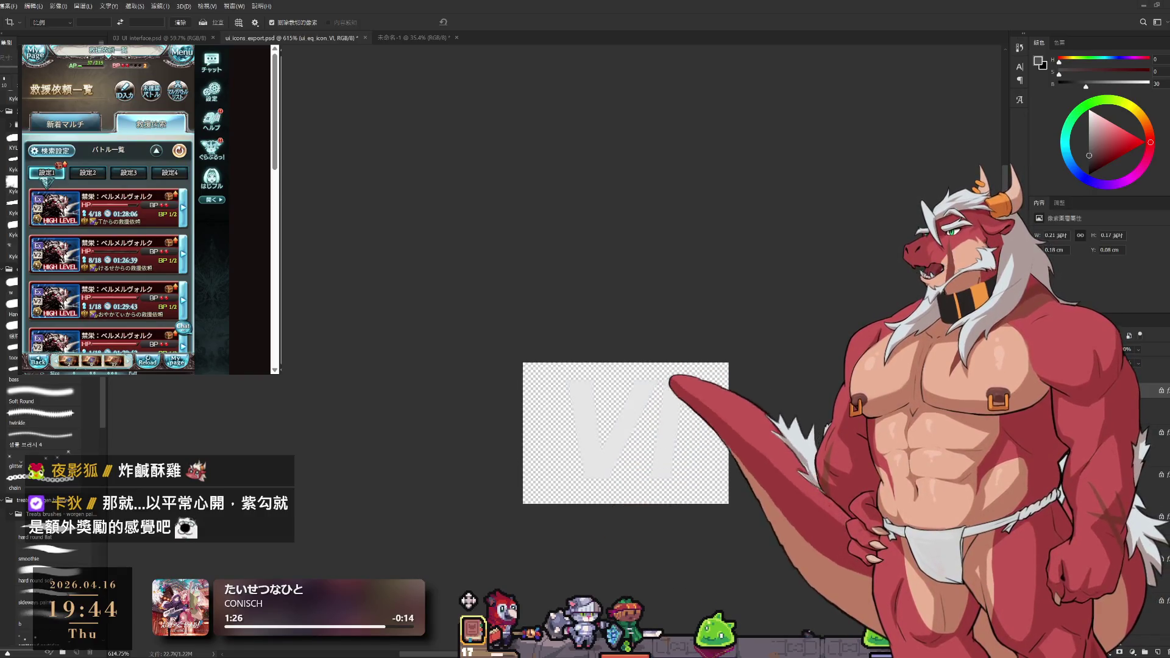
{"action": "left_click", "coordinate": [112, 228]}
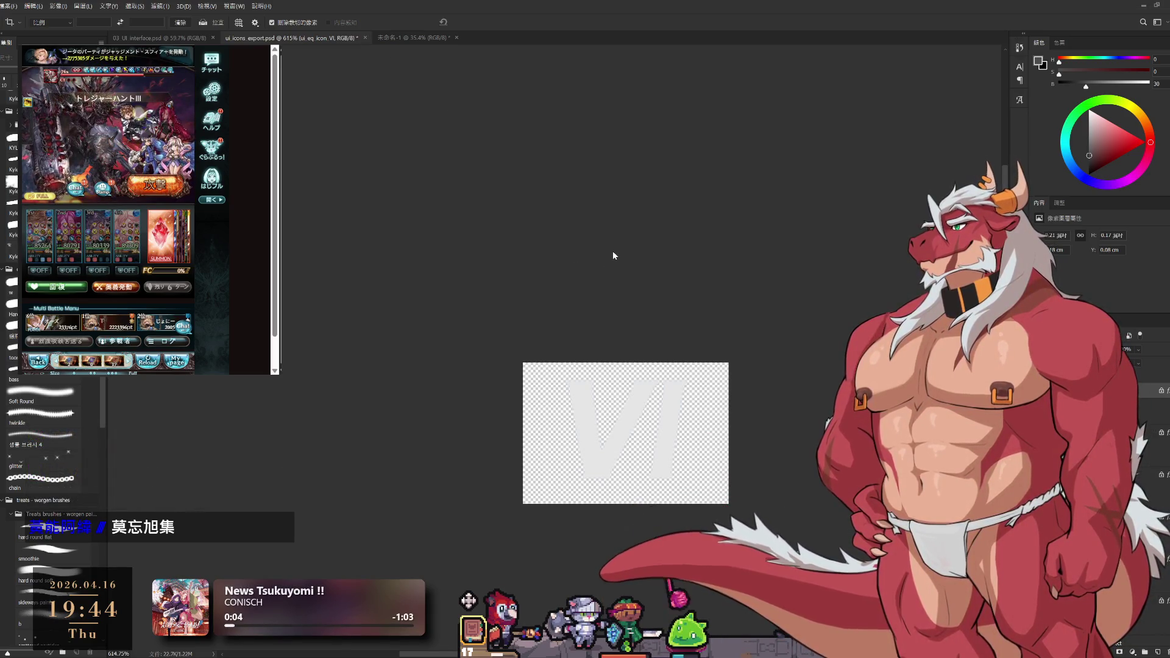
{"action": "key", "text": "ctrl+w"}
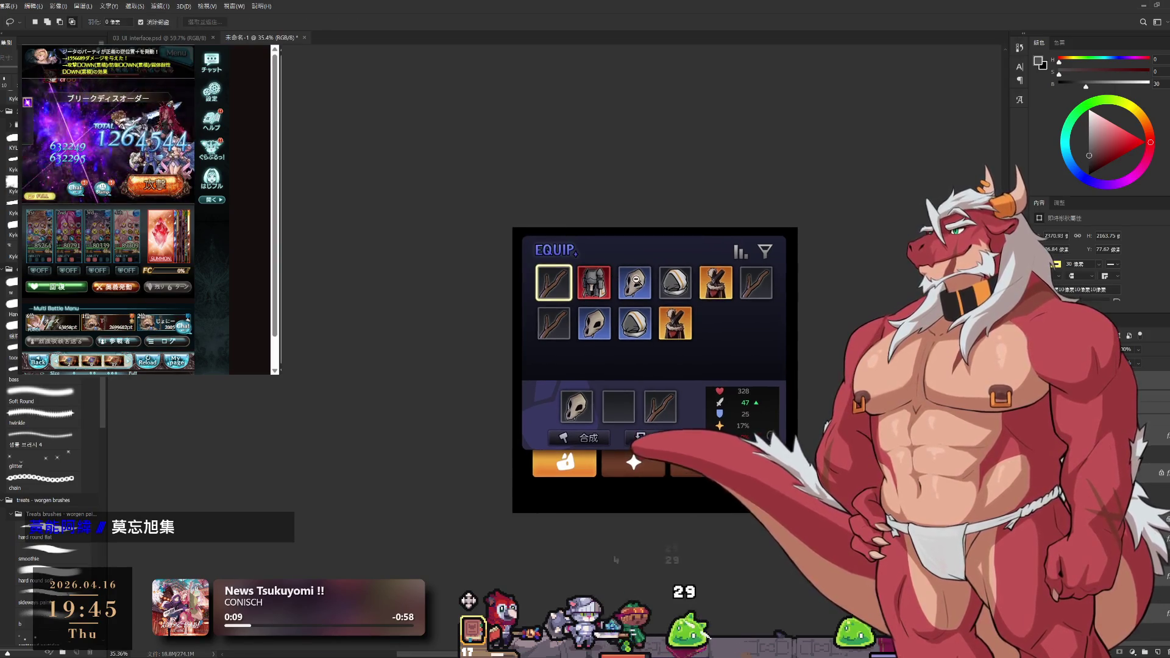
{"action": "scroll", "coordinate": [622, 366], "scroll_direction": "up", "scroll_amount": 2}
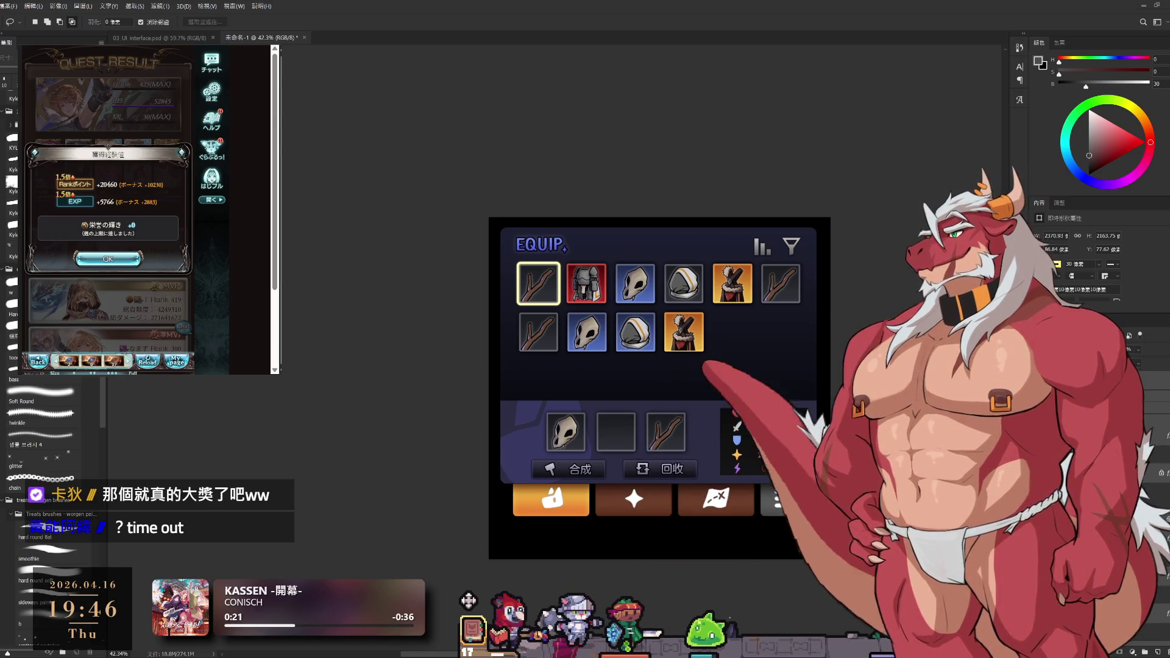
{"action": "left_click", "coordinate": [129, 262]}
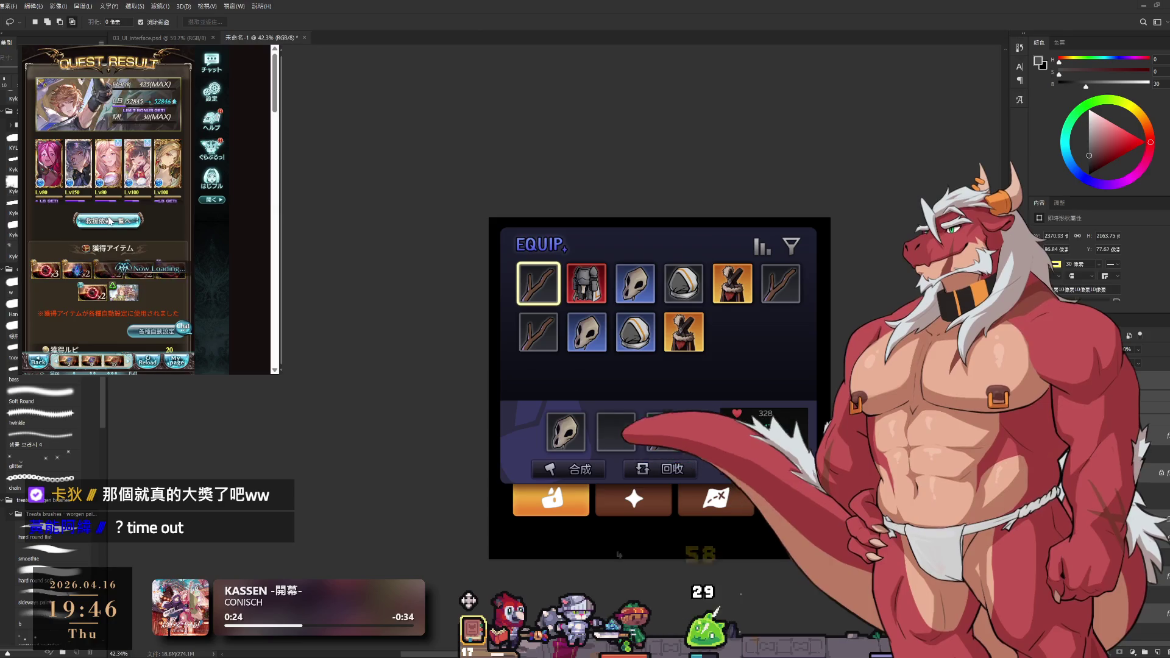
{"action": "left_click", "coordinate": [128, 263]}
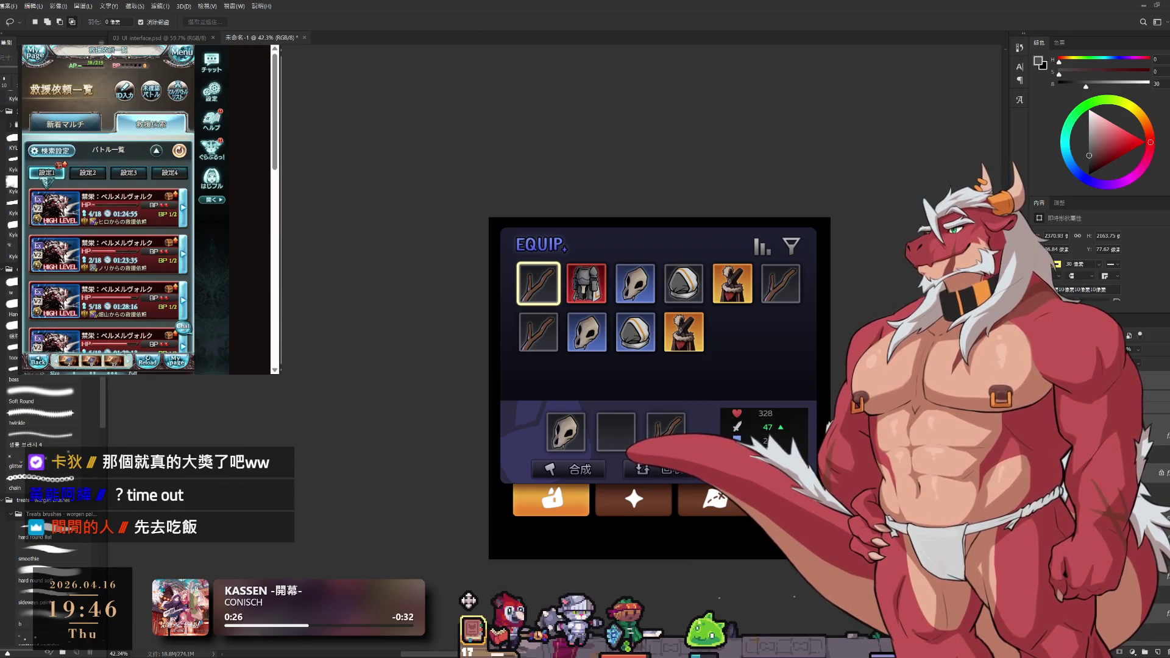
{"action": "left_click", "coordinate": [126, 299]}
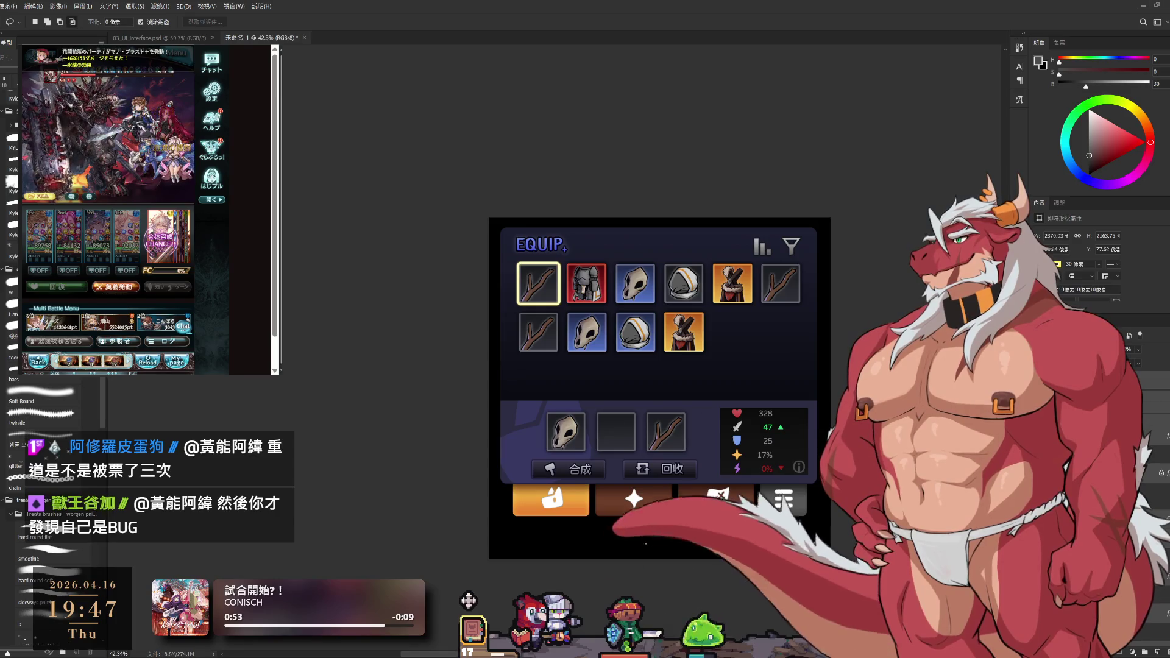
{"action": "scroll", "coordinate": [763, 427], "scroll_direction": "up", "scroll_amount": 3}
{"action": "scroll", "coordinate": [763, 427], "scroll_direction": "down", "scroll_amount": 3}
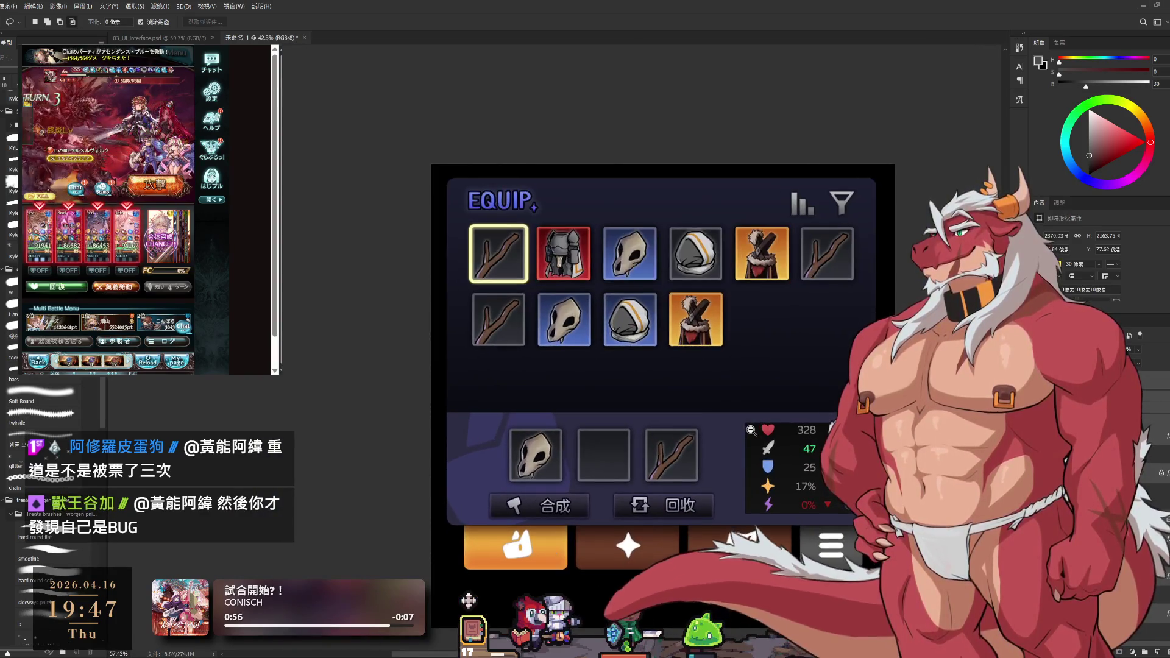
{"action": "scroll", "coordinate": [617, 554], "scroll_direction": "up", "scroll_amount": 1}
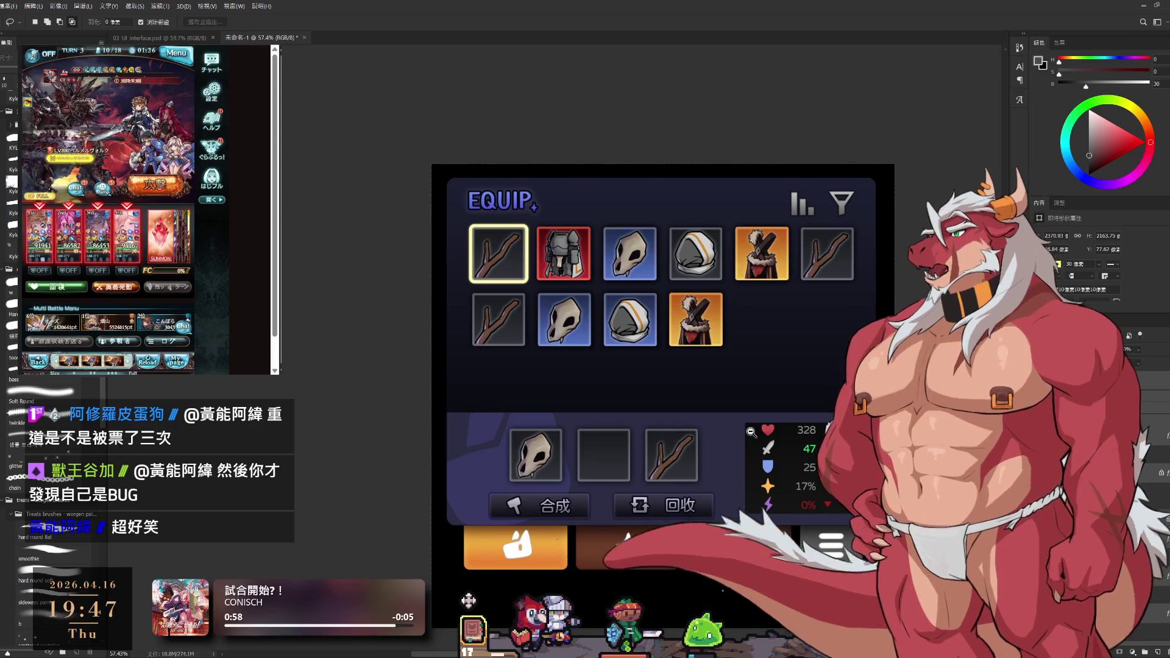
{"action": "scroll", "coordinate": [616, 555], "scroll_direction": "up", "scroll_amount": 1}
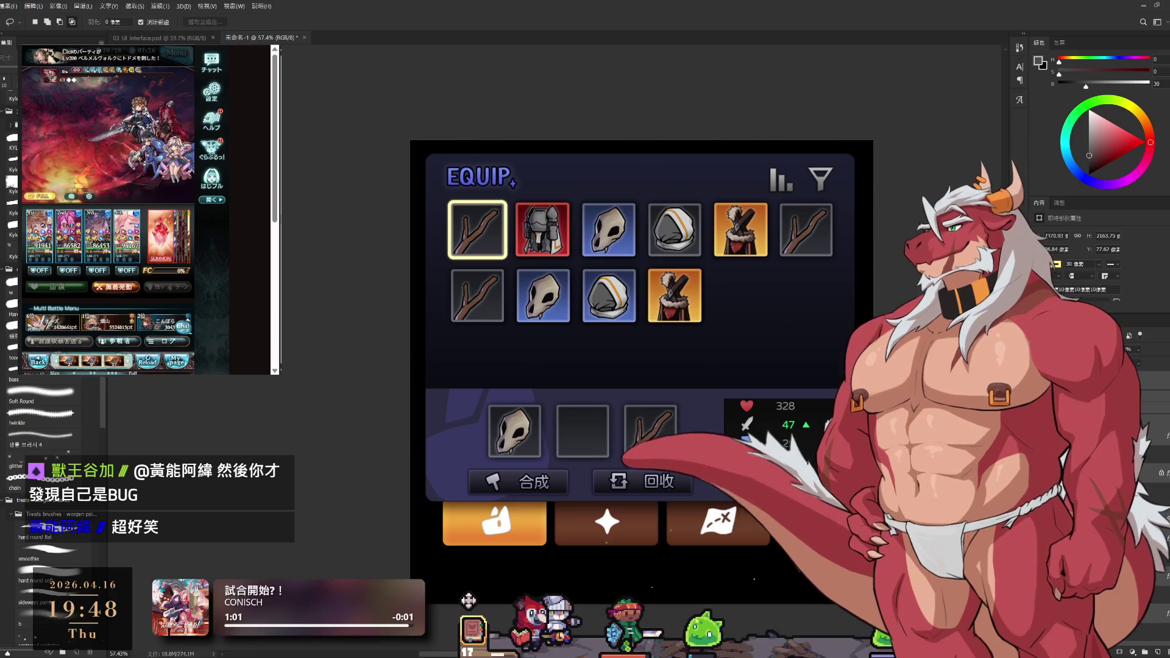
{"action": "left_click", "coordinate": [115, 261]}
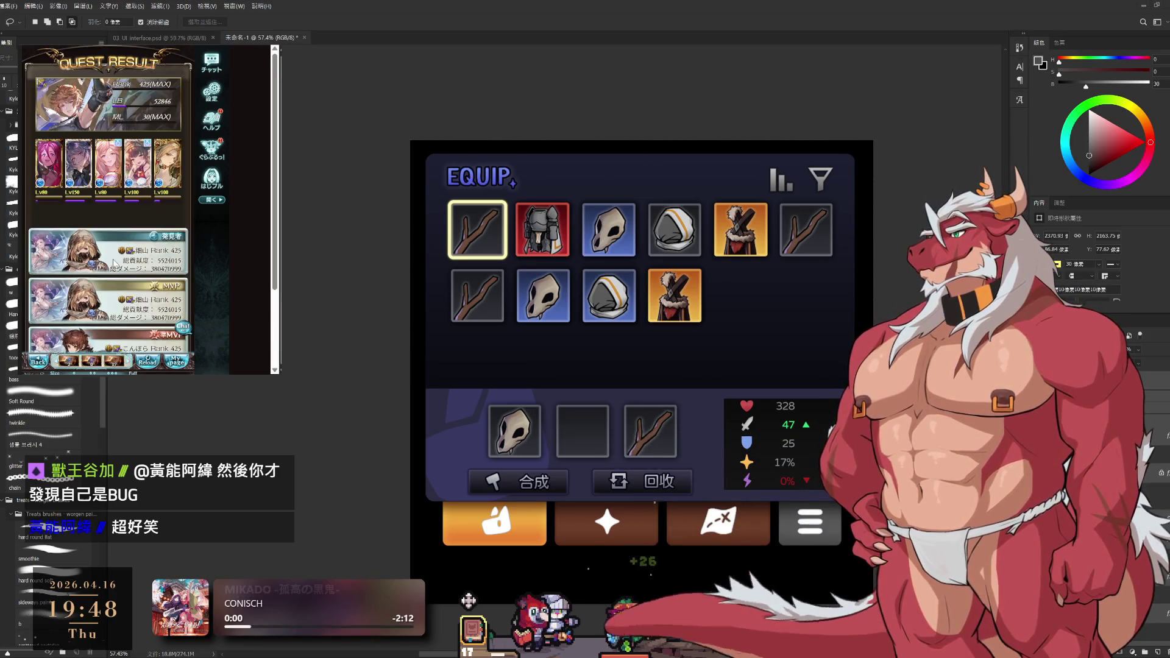
{"action": "left_click", "coordinate": [110, 221]}
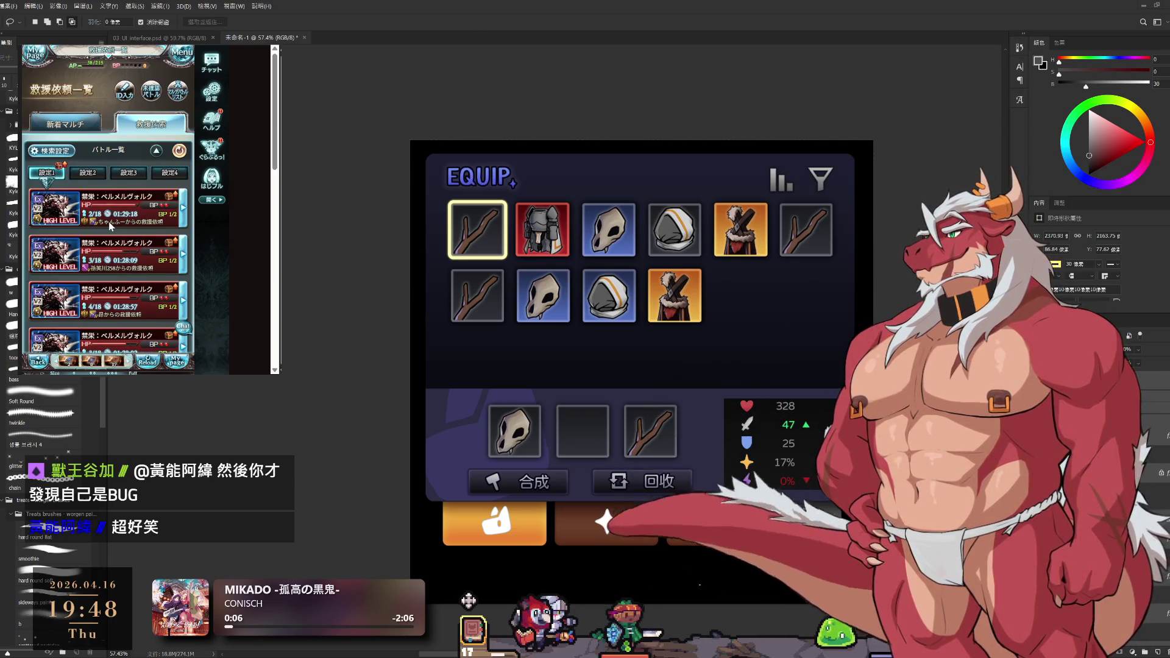
{"action": "left_click", "coordinate": [120, 220]}
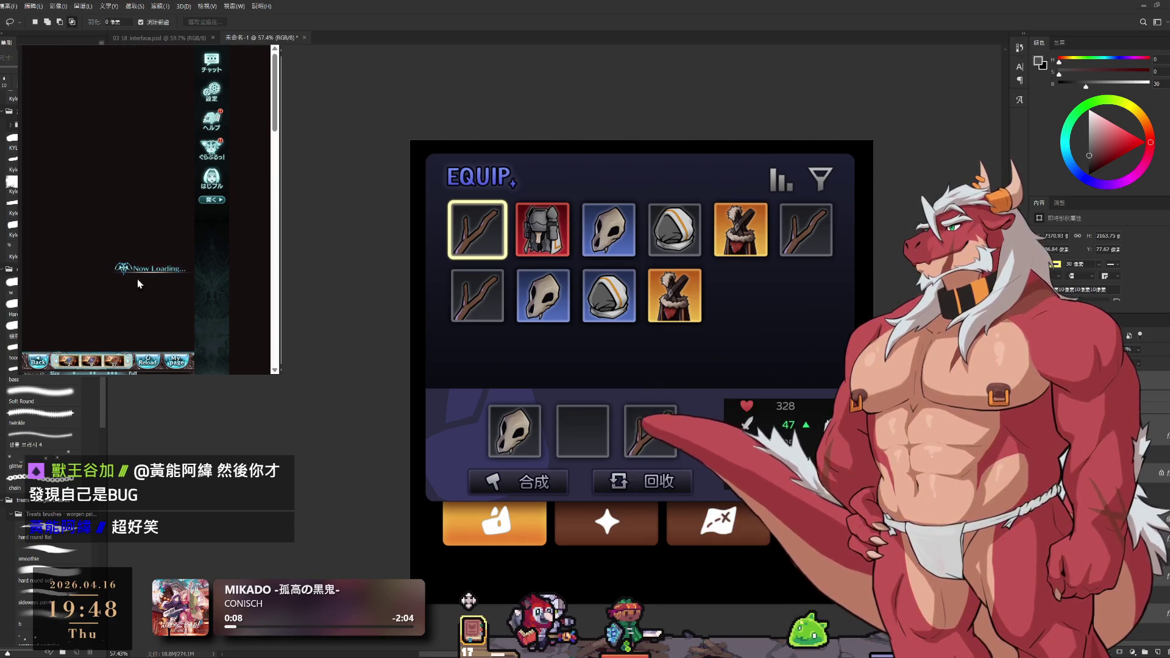
{"action": "left_click", "coordinate": [130, 317]}
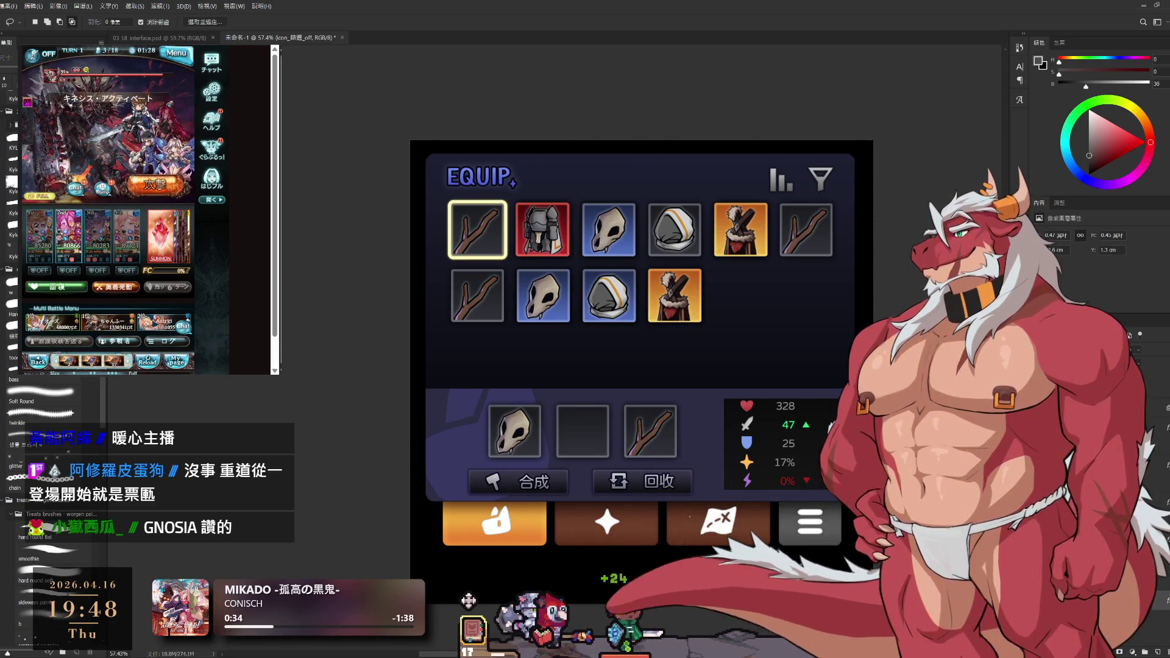
{"action": "left_click_drag", "start_coordinate": [862, 157], "coordinate": [951, 160]}
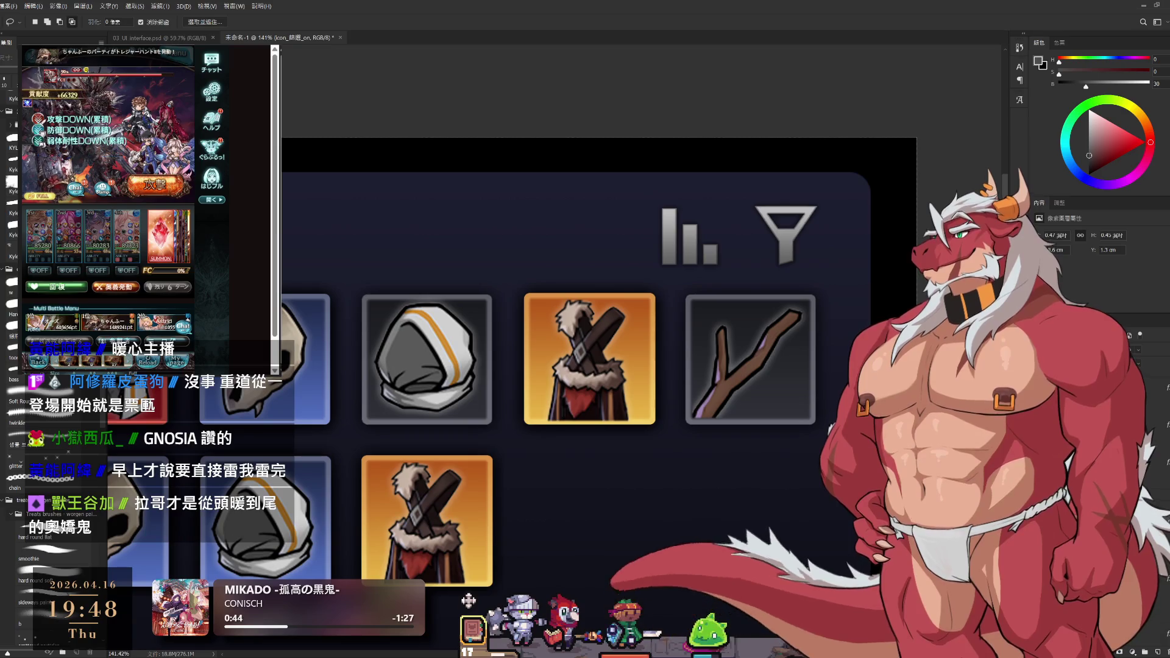
Pick an orange hue on the Color wheel for the icon_篩選_on filter funnel
{"action": "key", "text": "space"}
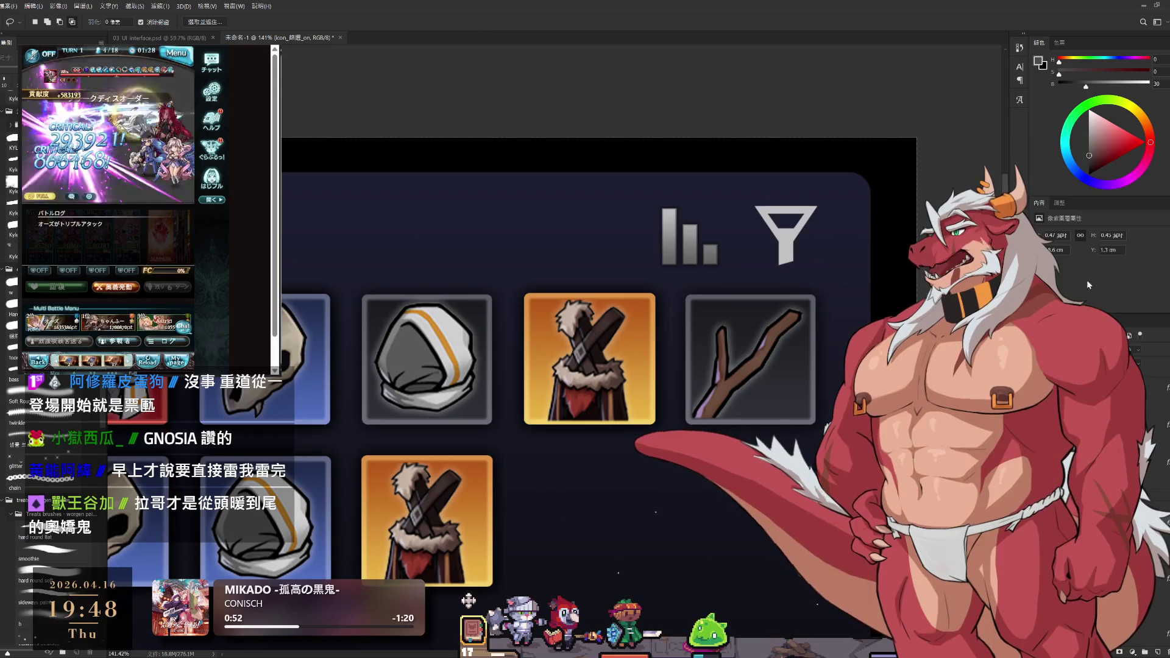
{"action": "left_click", "coordinate": [1132, 131]}
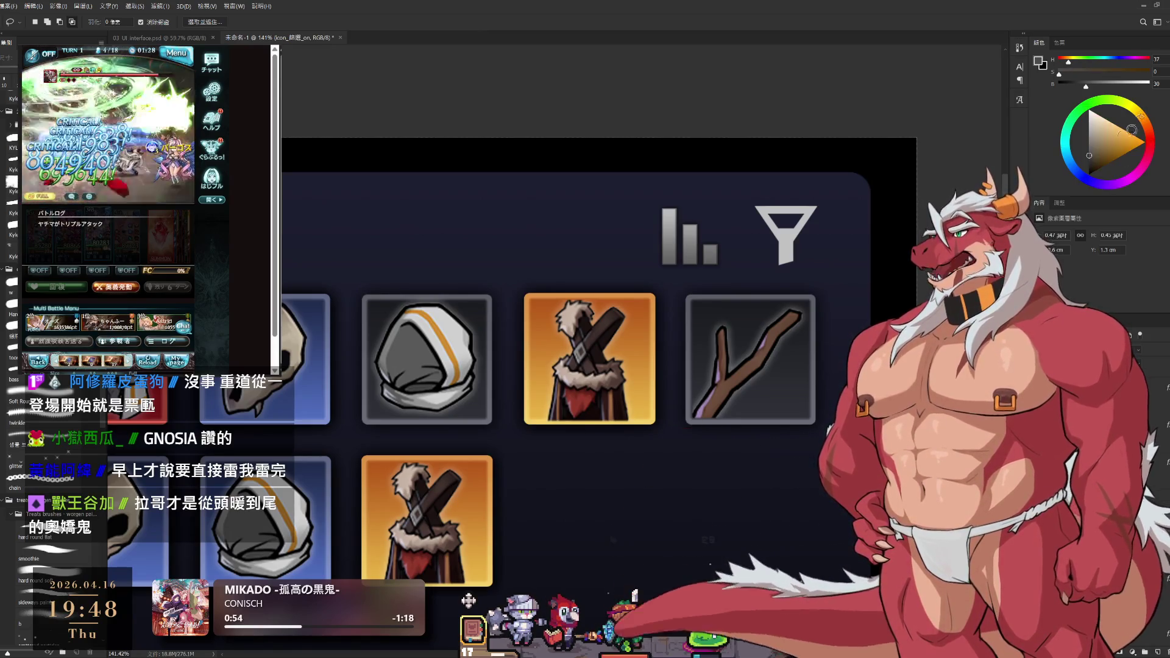
{"action": "left_click_drag", "start_coordinate": [1127, 130], "coordinate": [1126, 125]}
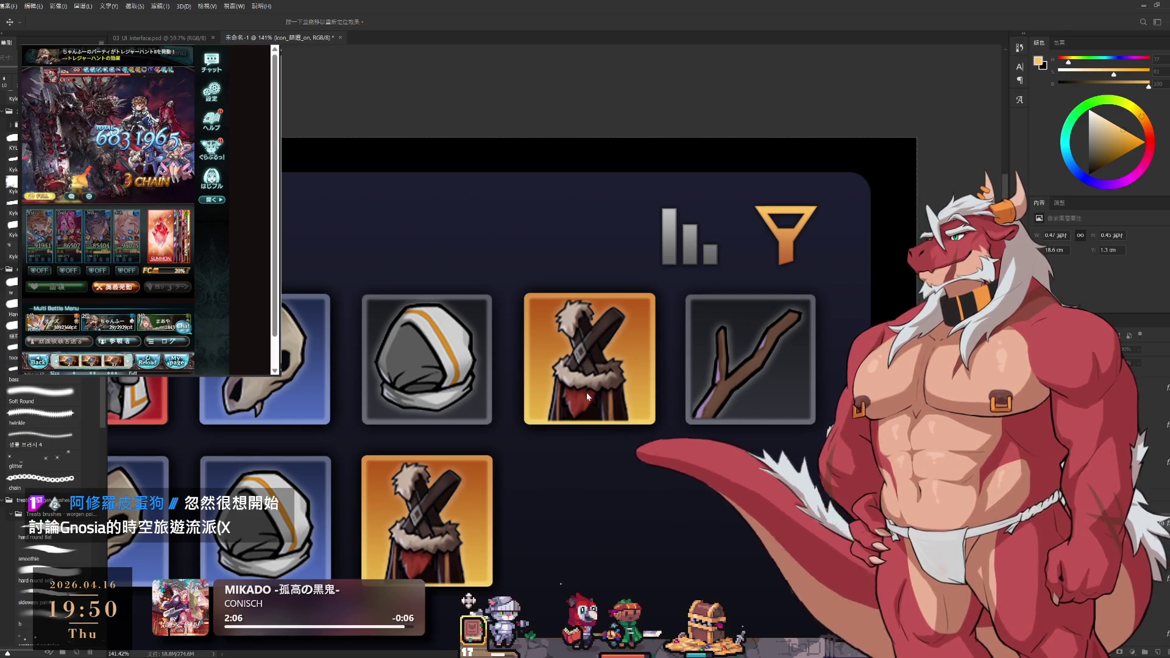
{"action": "key", "text": "i"}
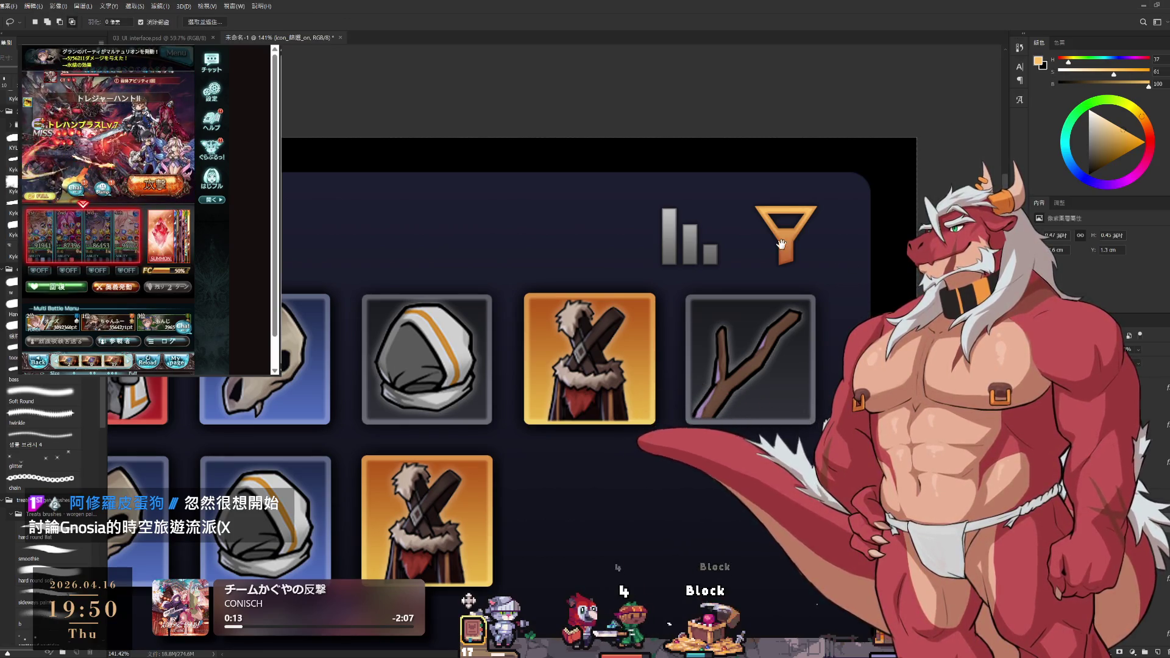
{"action": "scroll", "coordinate": [815, 236], "scroll_direction": "up", "scroll_amount": 3}
{"action": "scroll", "coordinate": [814, 236], "scroll_direction": "up", "scroll_amount": 2}
{"action": "scroll", "coordinate": [815, 236], "scroll_direction": "down", "scroll_amount": 3}
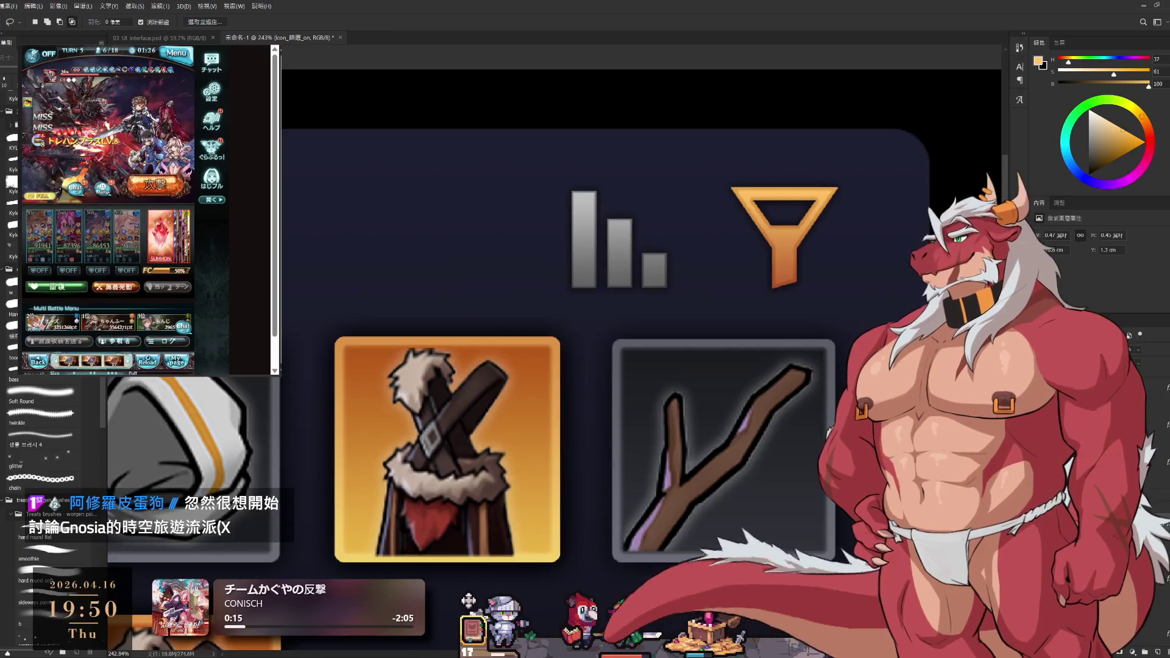
{"action": "key", "text": "z"}
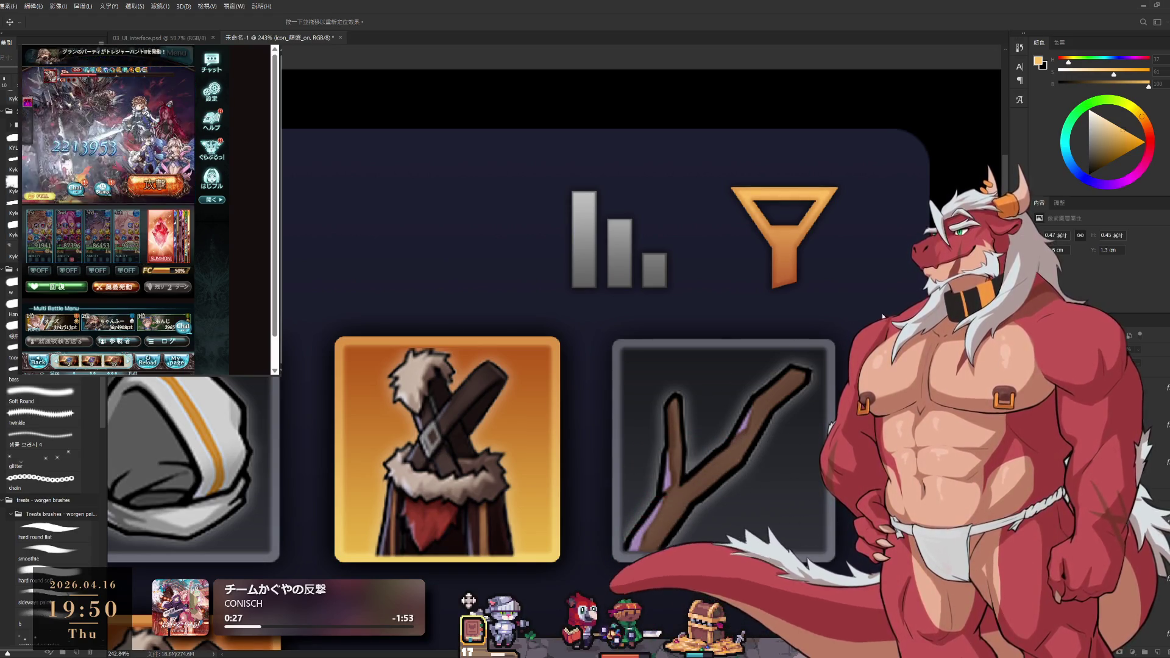
{"action": "scroll", "coordinate": [803, 308], "scroll_direction": "down", "scroll_amount": 5, "text": "alt"}
{"action": "key", "text": "l"}
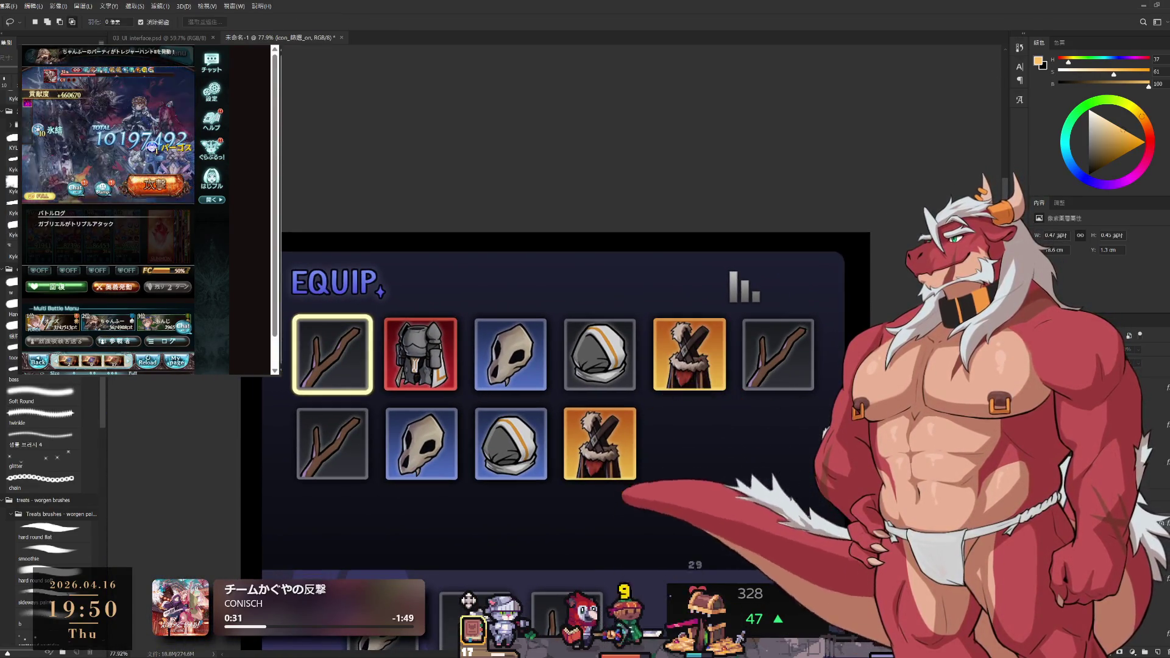
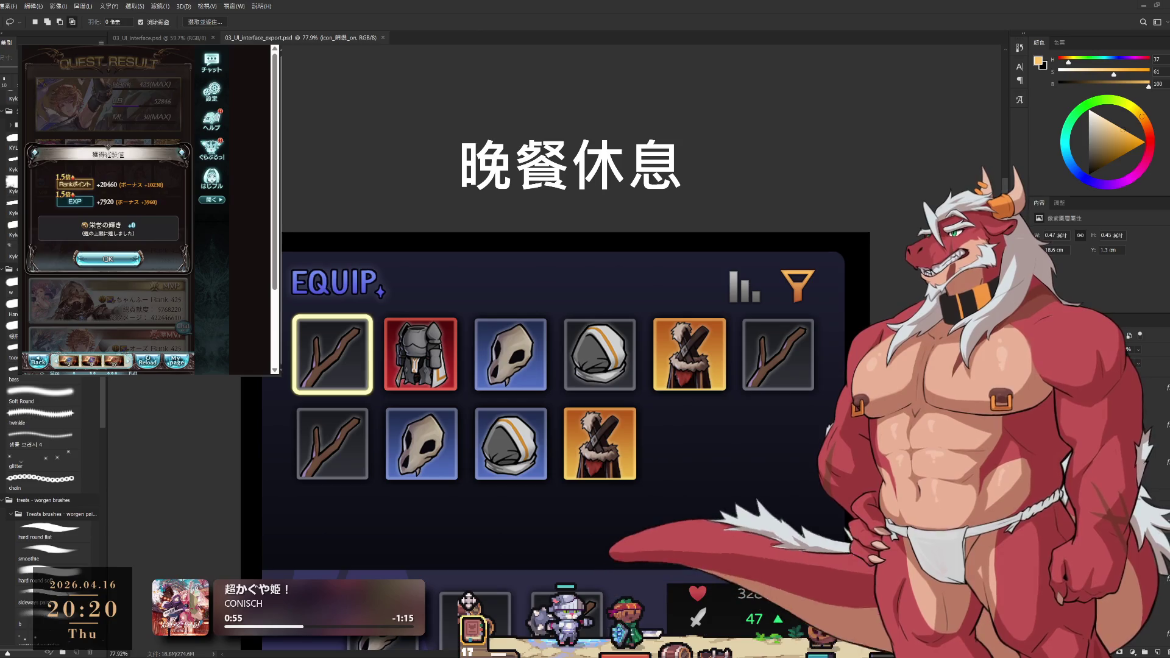
Dismiss the EXP popup and page through the finished quest's result screens to the retry options
{"action": "left_click", "coordinate": [108, 259]}
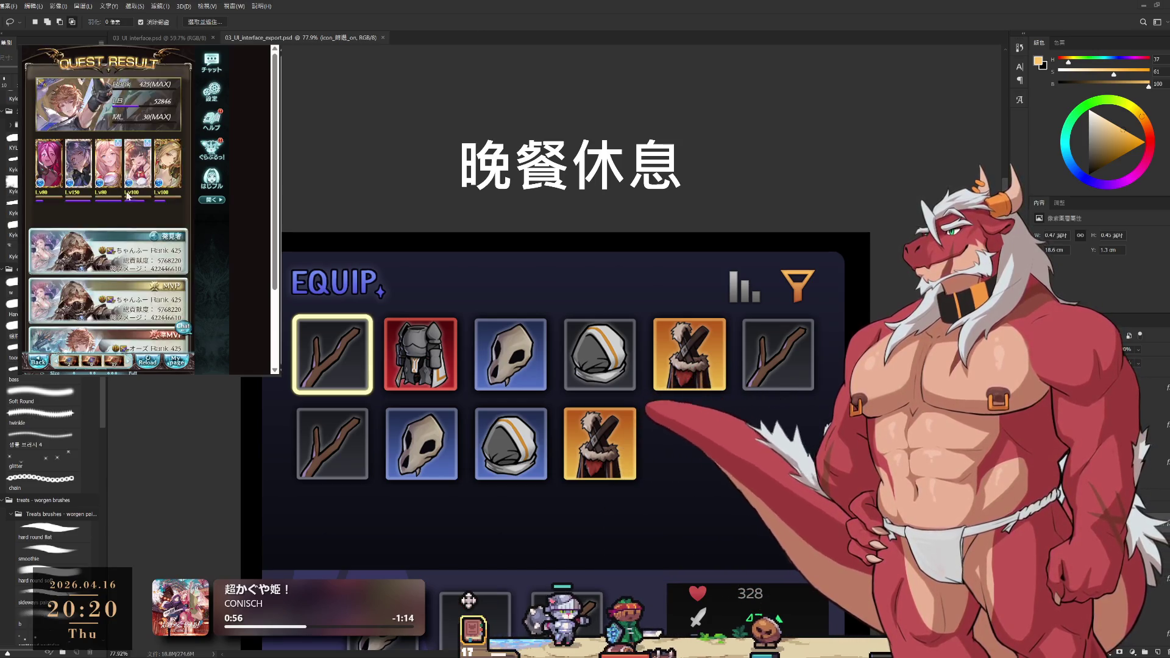
{"action": "key", "text": "alt+Left"}
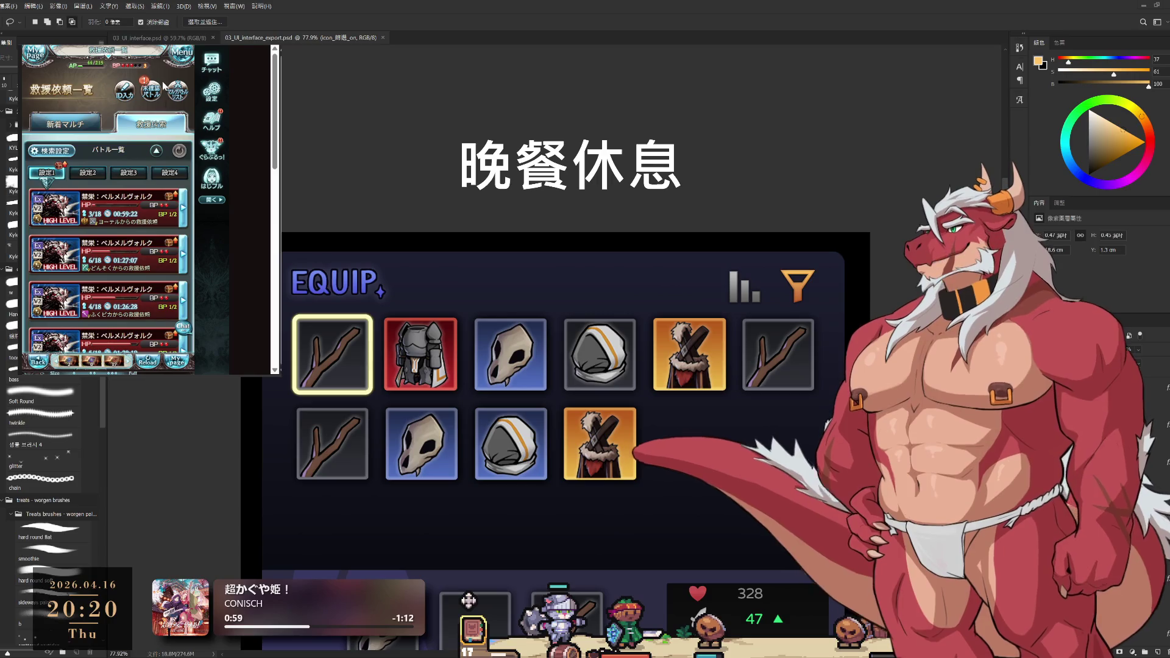
{"action": "left_click", "coordinate": [161, 91]}
{"action": "left_click", "coordinate": [115, 128]}
{"action": "left_click", "coordinate": [100, 265]}
{"action": "left_click", "coordinate": [108, 231]}
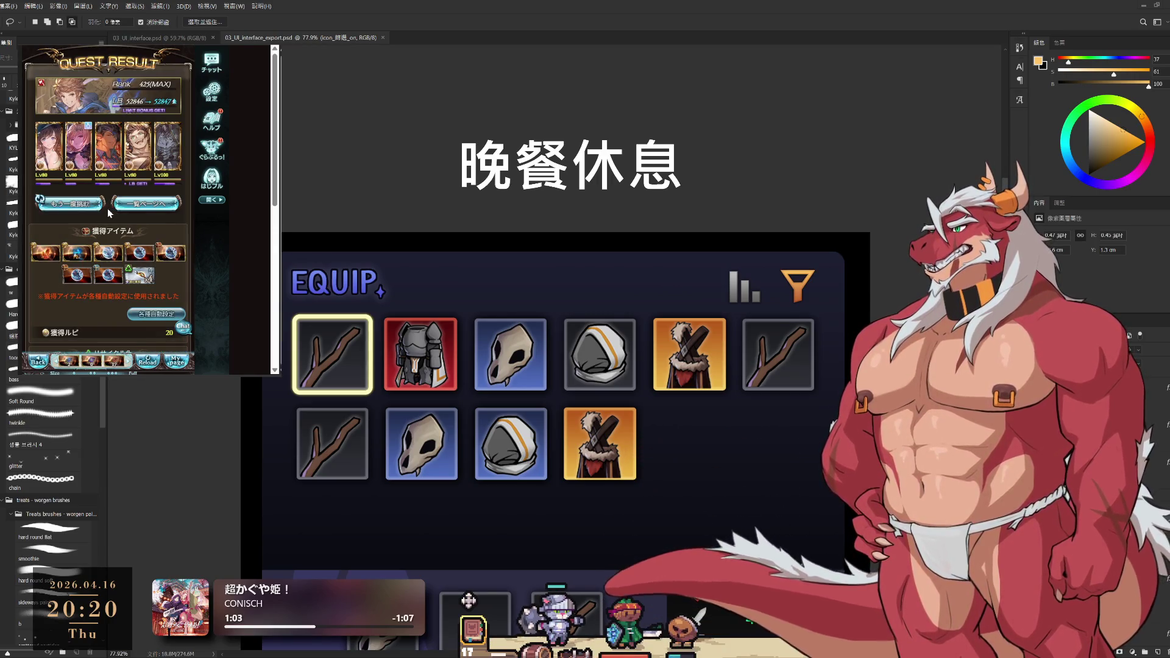
Retry the quest with the same party and start the battle
{"action": "left_click", "coordinate": [67, 209]}
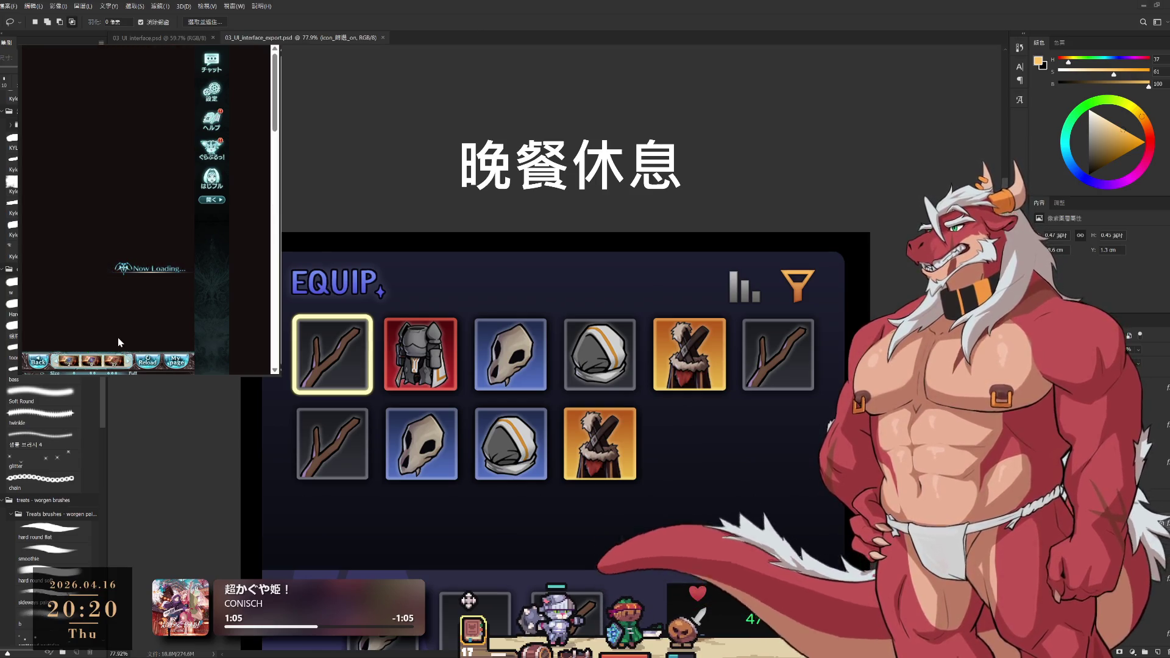
{"action": "left_click", "coordinate": [144, 321]}
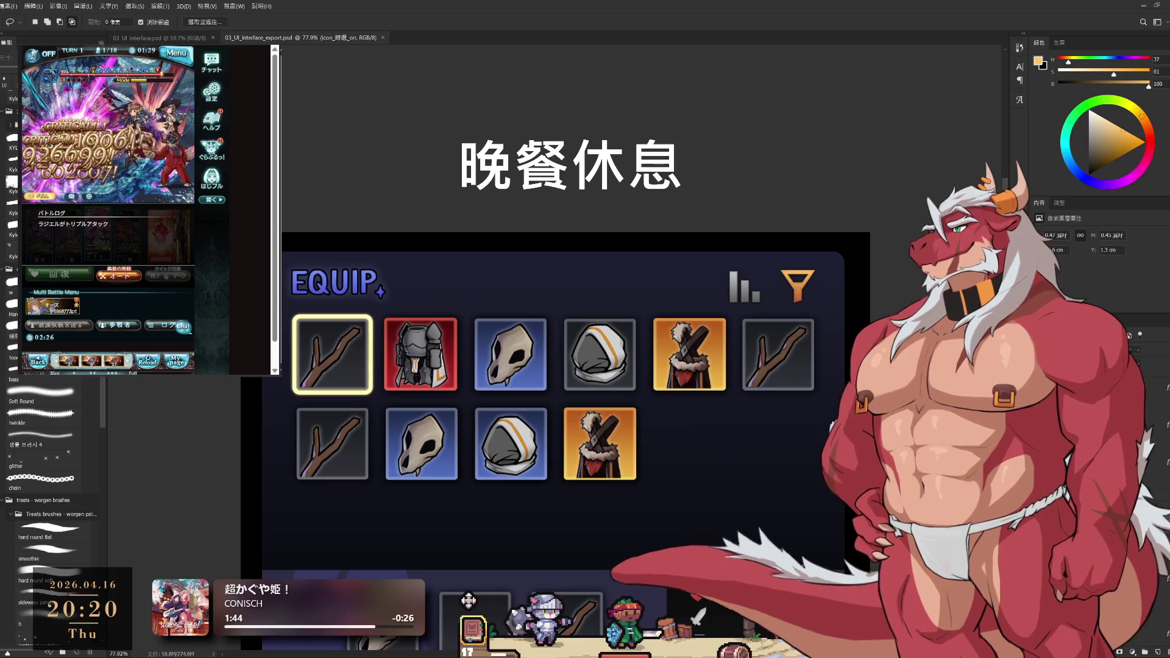
{"action": "left_click", "coordinate": [490, 628]}
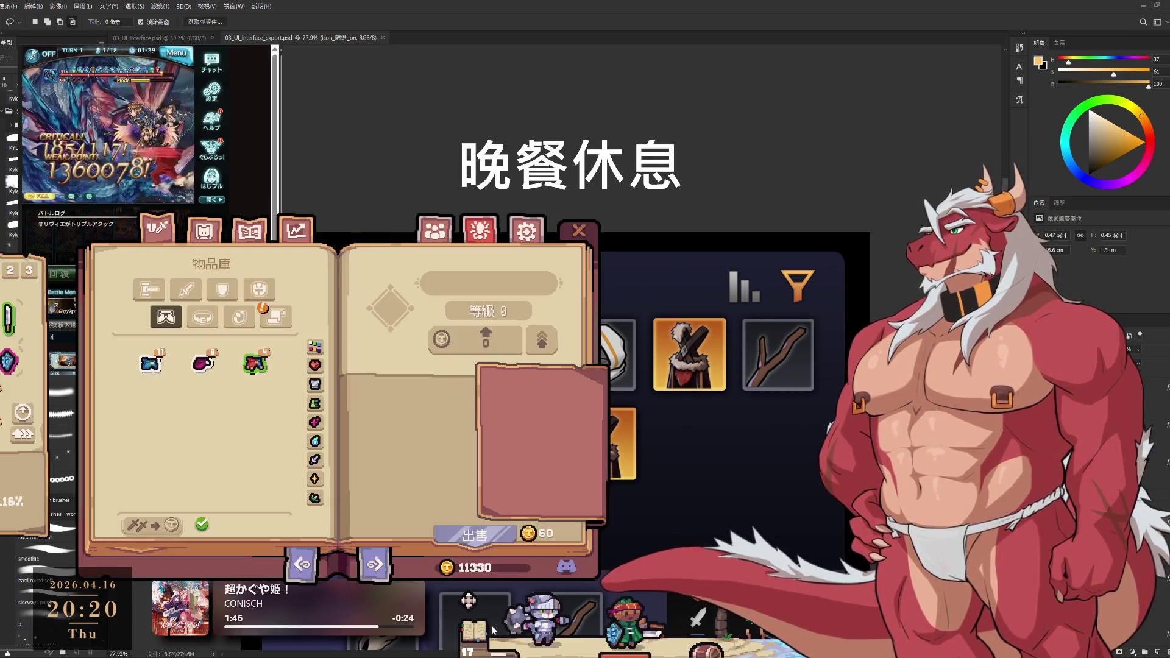
In the inventory book, equip the spear in place of the yarn ball
{"action": "left_click", "coordinate": [276, 317]}
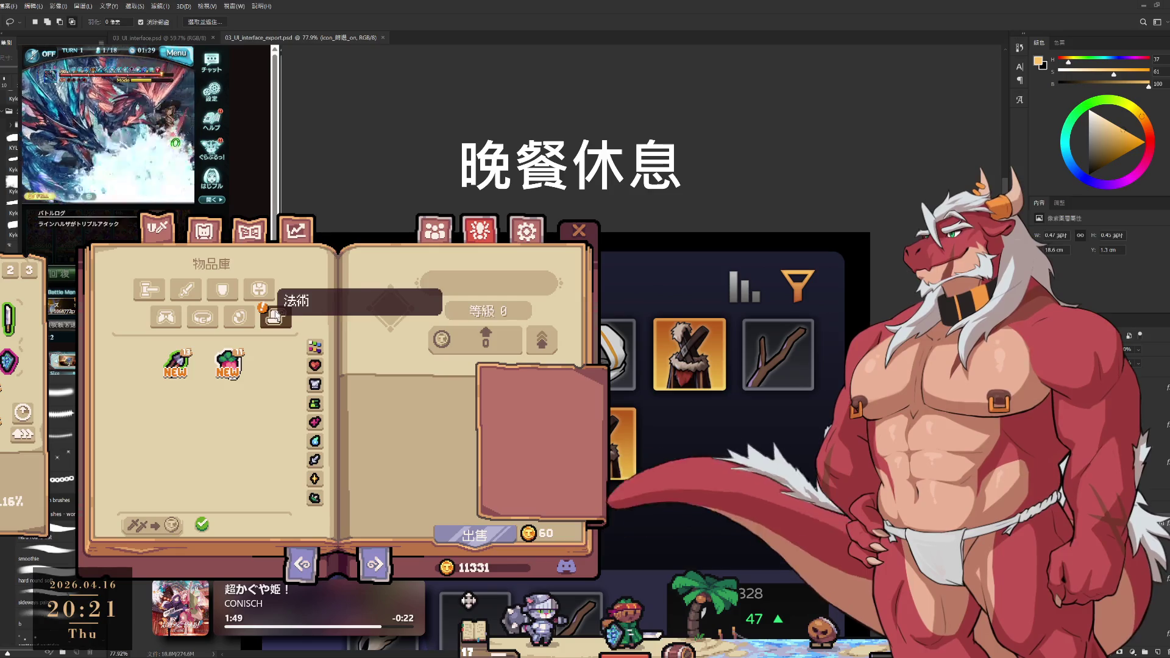
{"action": "left_click_drag", "start_coordinate": [473, 264], "coordinate": [699, 243]}
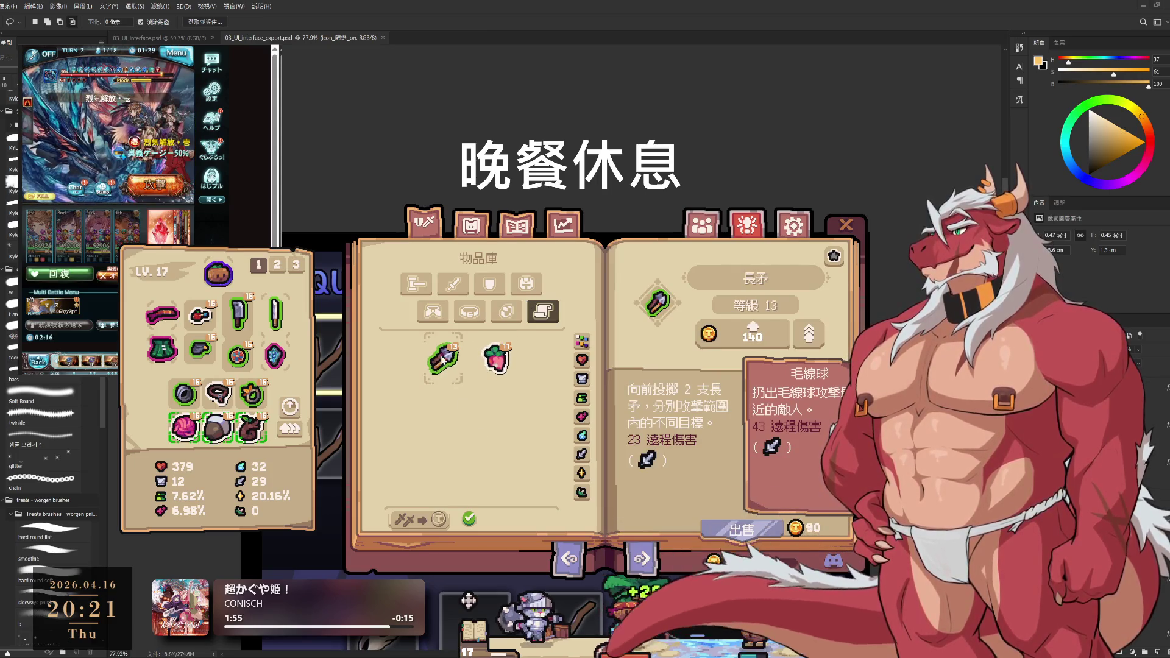
{"action": "left_click", "coordinate": [495, 358]}
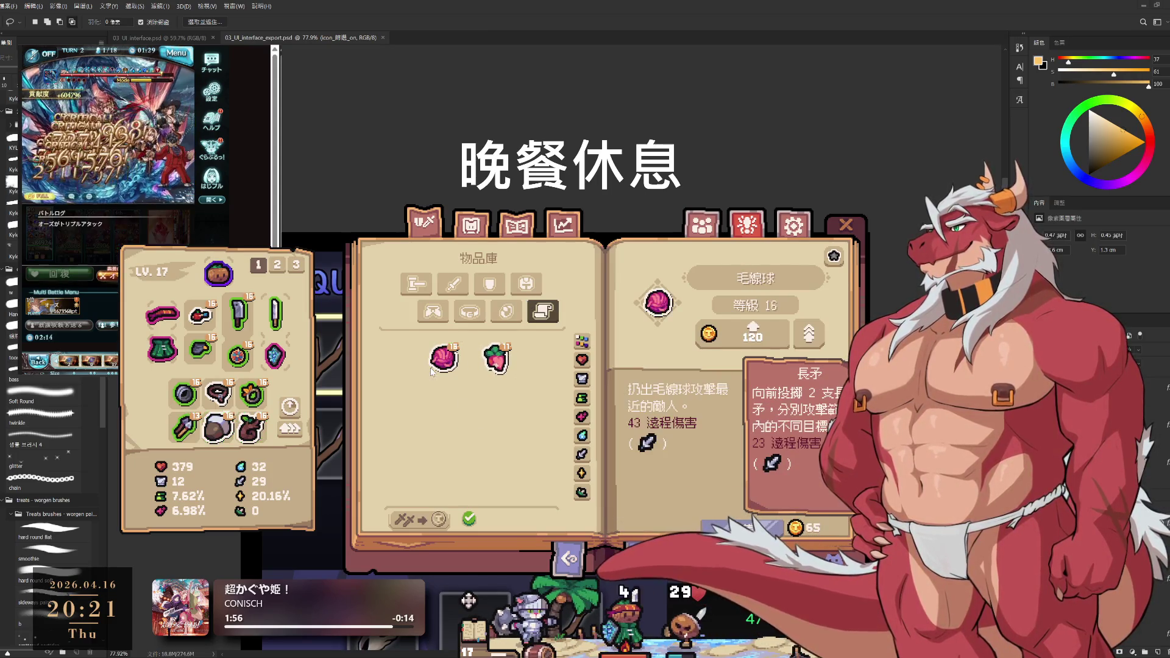
{"action": "left_click", "coordinate": [430, 367]}
{"action": "left_click", "coordinate": [470, 322]}
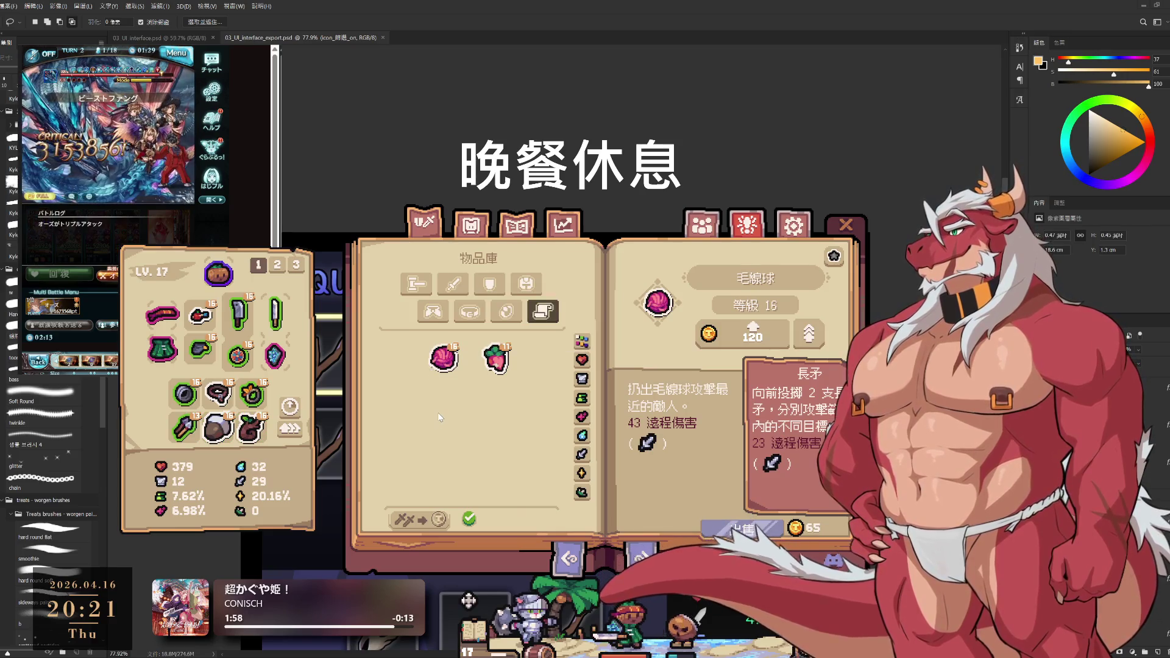
Browse the orb, cloak and tool categories, then upgrade all equipped gear with gold
{"action": "left_click", "coordinate": [505, 311]}
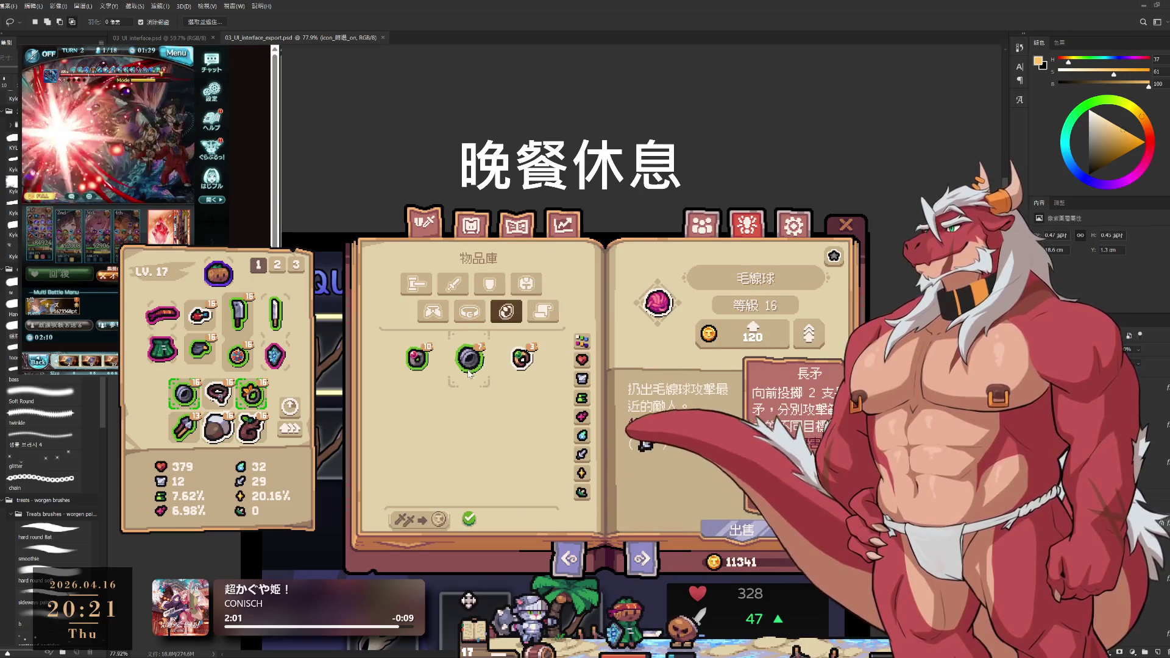
{"action": "left_click", "coordinate": [457, 321]}
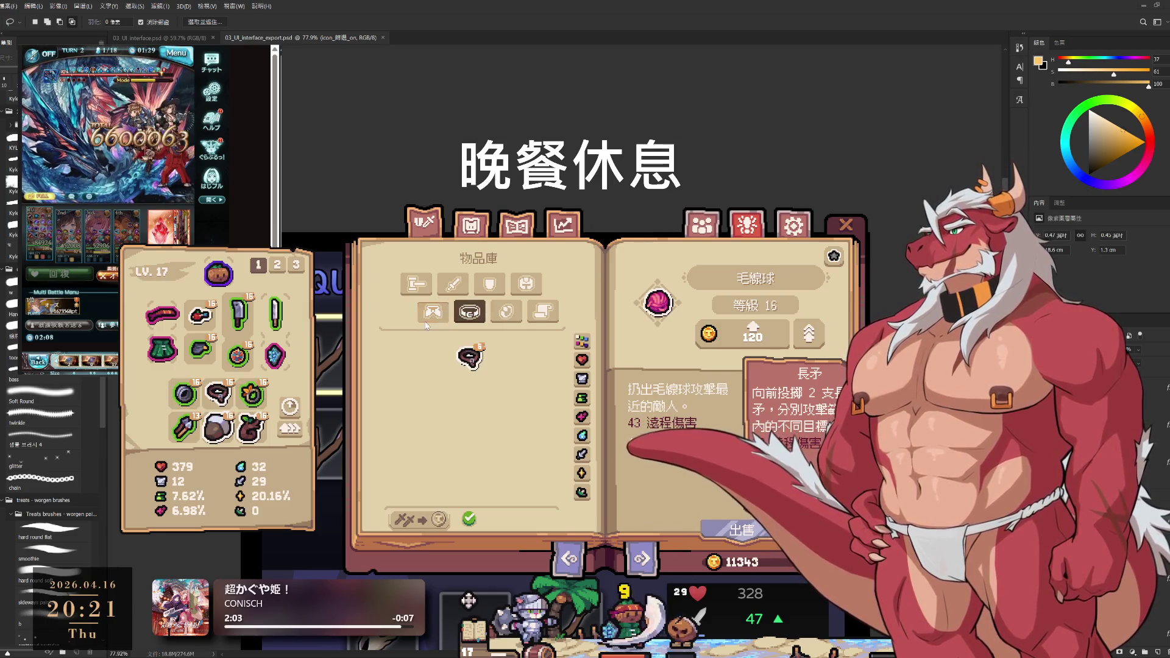
{"action": "left_click", "coordinate": [432, 311]}
{"action": "left_click", "coordinate": [525, 283]}
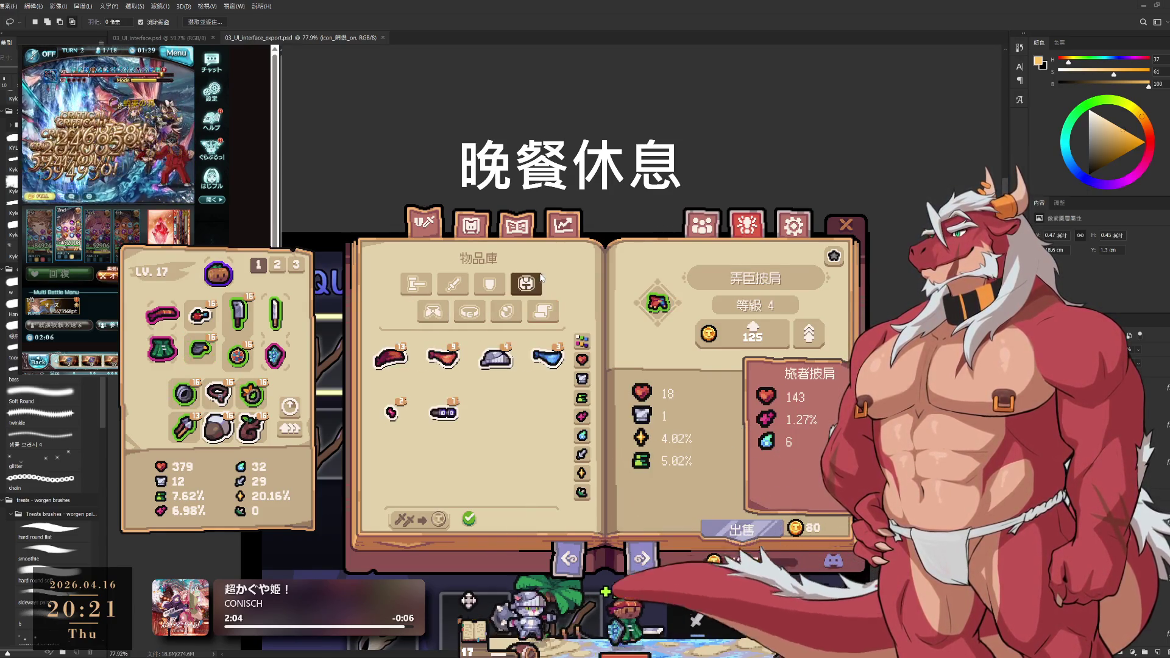
{"action": "left_click", "coordinate": [452, 284]}
{"action": "left_click", "coordinate": [416, 283]}
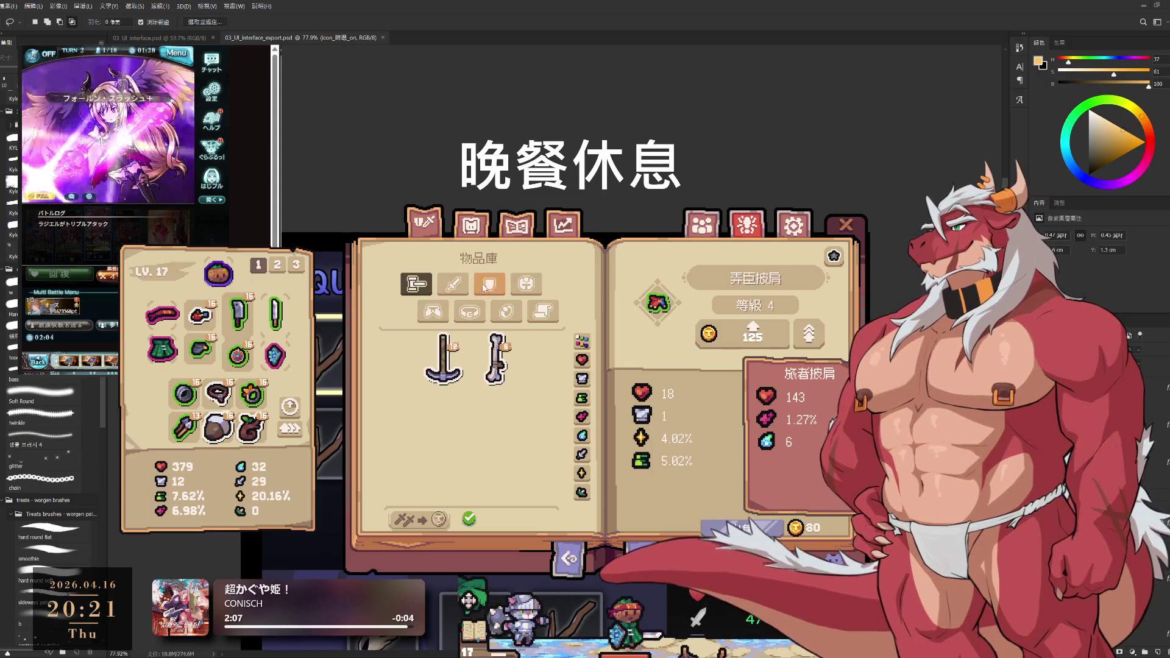
{"action": "left_click", "coordinate": [525, 284]}
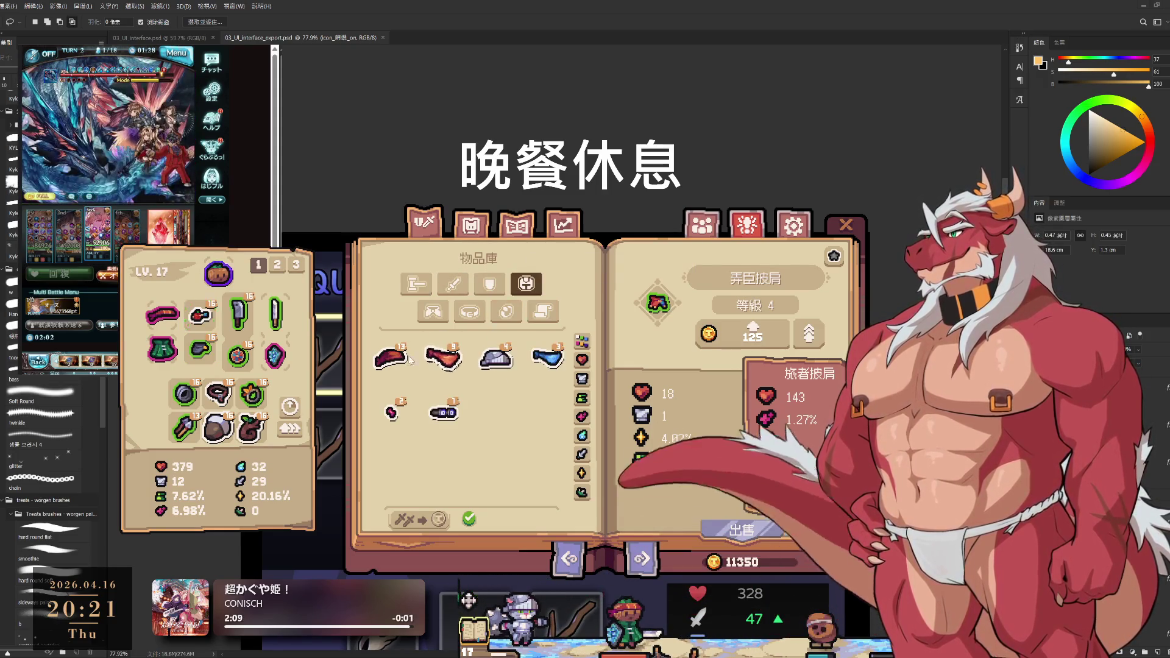
{"action": "left_click", "coordinate": [290, 431]}
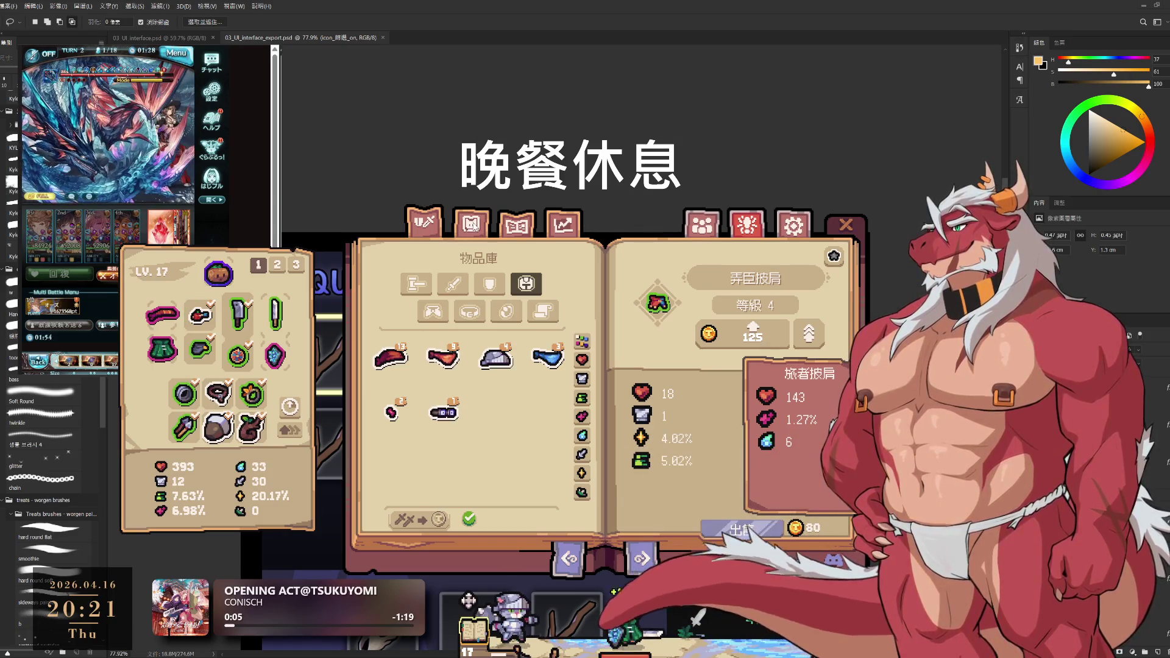
Switch to the appearance library, browse a category and show the collection statistics
{"action": "key", "text": "e"}
{"action": "left_click", "coordinate": [494, 282]}
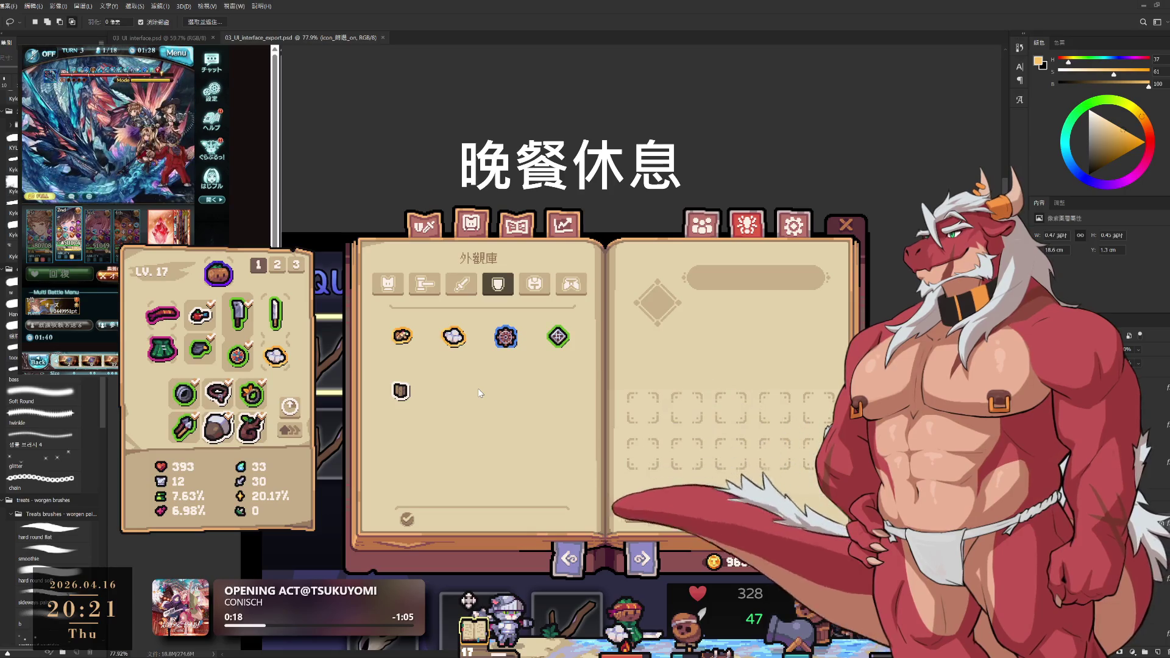
{"action": "key", "text": "e"}
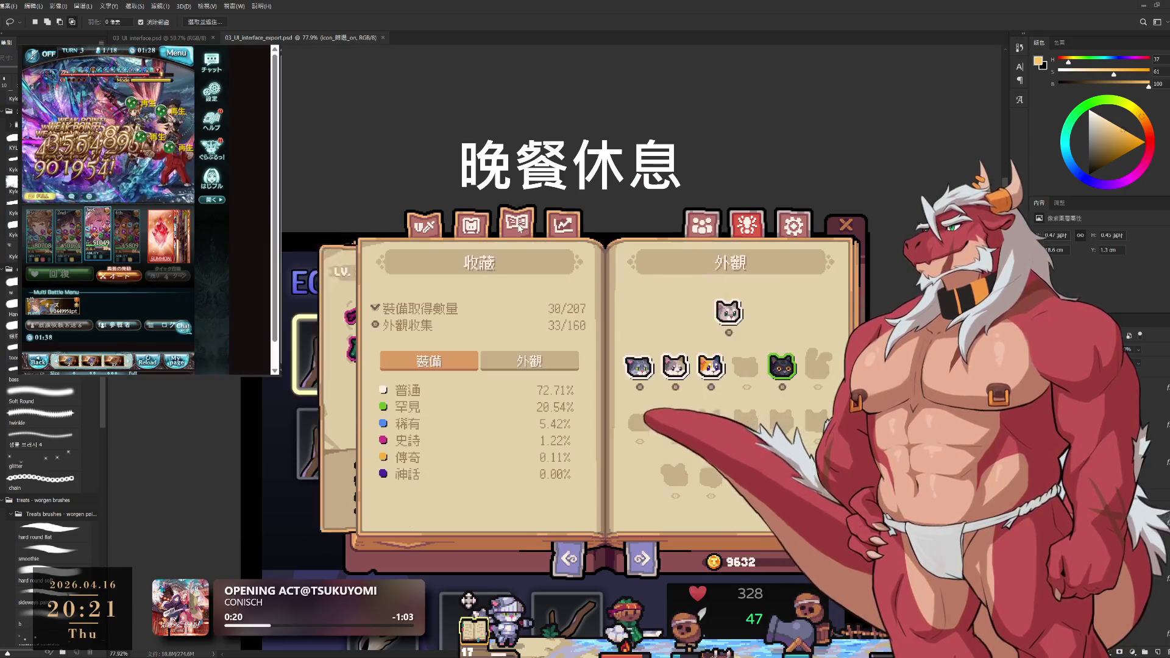
Close the game's book window to reveal the EQUIP panel mockup
{"action": "key", "text": "Escape"}
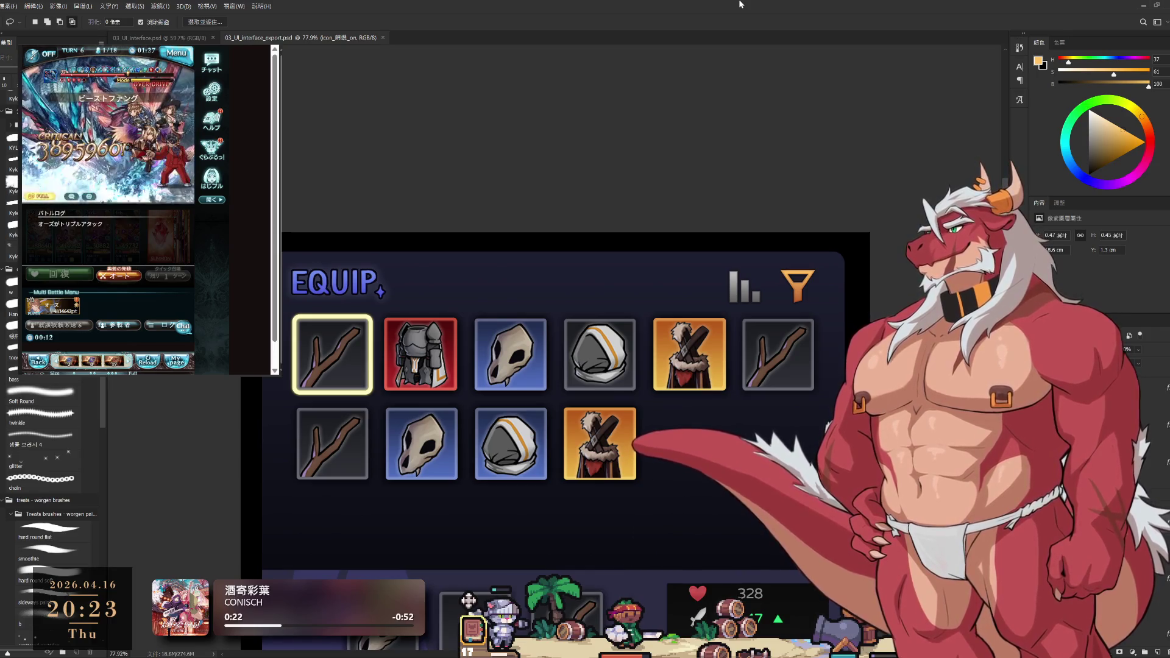
{"action": "scroll", "coordinate": [816, 220], "scroll_direction": "down", "scroll_amount": 2}
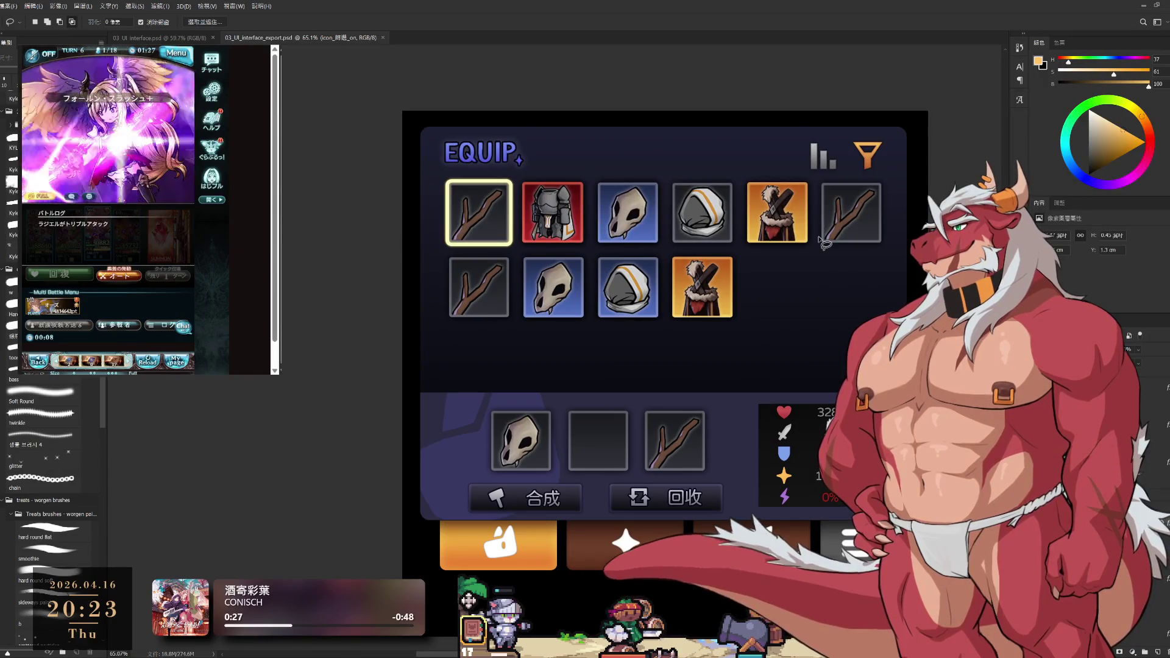
{"action": "scroll", "coordinate": [822, 240], "scroll_direction": "down", "scroll_amount": 3}
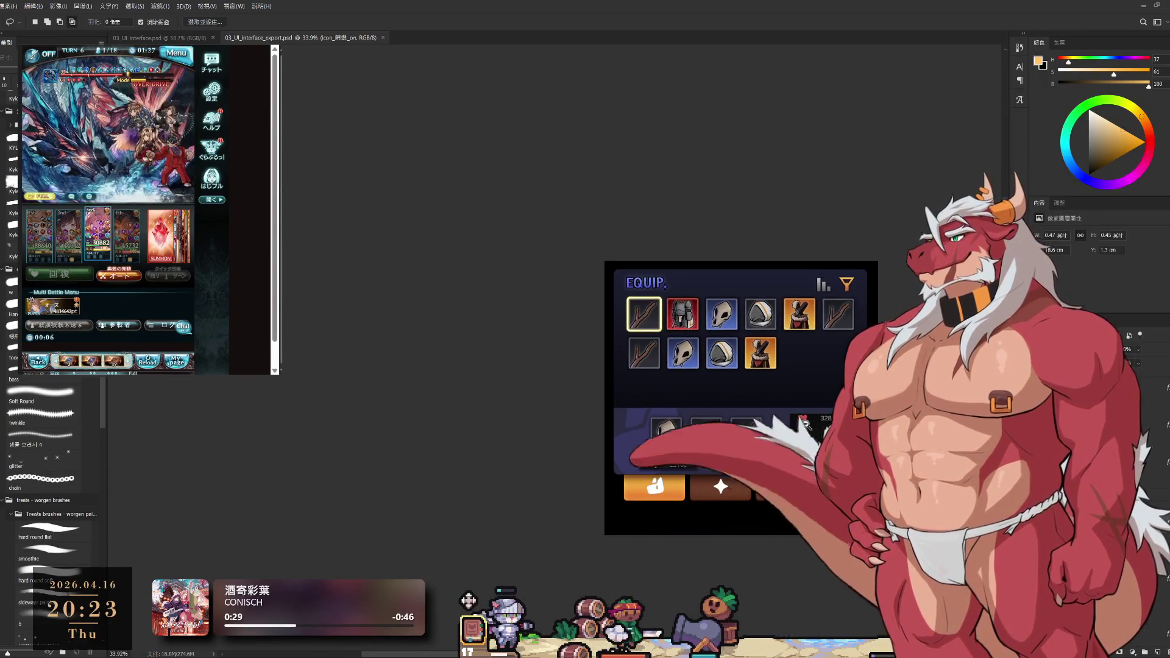
{"action": "scroll", "coordinate": [817, 435], "scroll_direction": "down", "scroll_amount": 1}
{"action": "scroll", "coordinate": [817, 435], "scroll_direction": "up", "scroll_amount": 3}
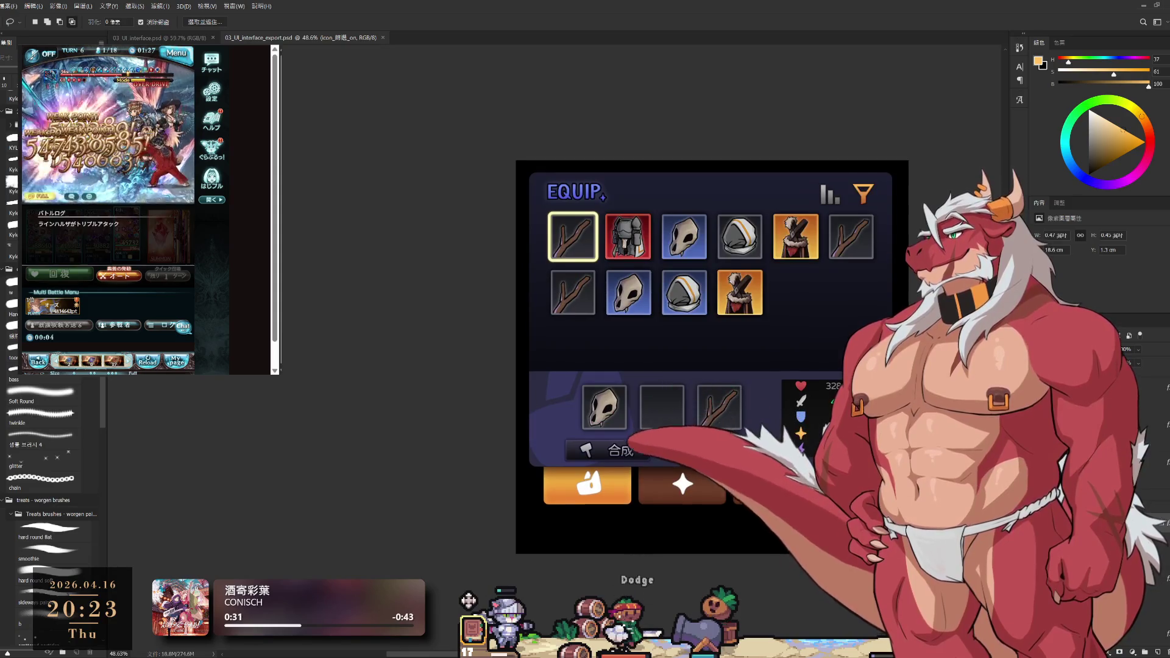
{"action": "scroll", "coordinate": [850, 513], "scroll_direction": "down", "scroll_amount": 1}
{"action": "scroll", "coordinate": [851, 511], "scroll_direction": "down", "scroll_amount": 1}
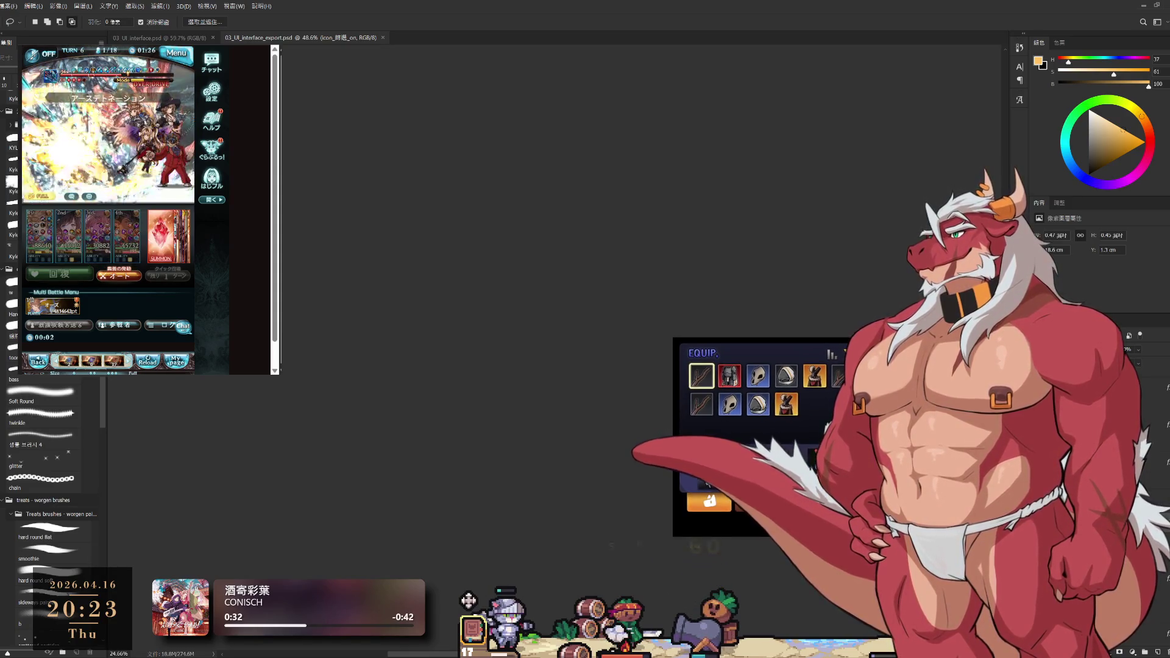
{"action": "scroll", "coordinate": [850, 512], "scroll_direction": "up", "scroll_amount": 1}
{"action": "scroll", "coordinate": [851, 512], "scroll_direction": "up", "scroll_amount": 2}
{"action": "scroll", "coordinate": [831, 500], "scroll_direction": "up", "scroll_amount": 1}
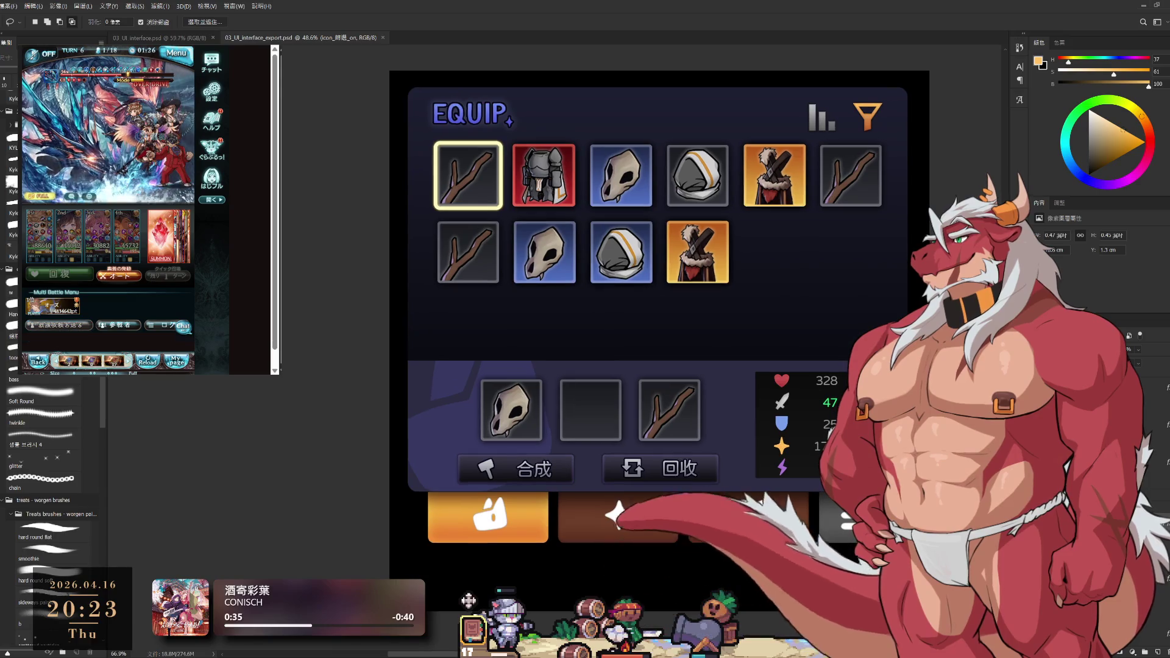
Nudge the mockup, zoom out and paste a smaller copy of the EQUIP screen over it
{"action": "left_click_drag", "start_coordinate": [865, 500], "coordinate": [842, 512]}
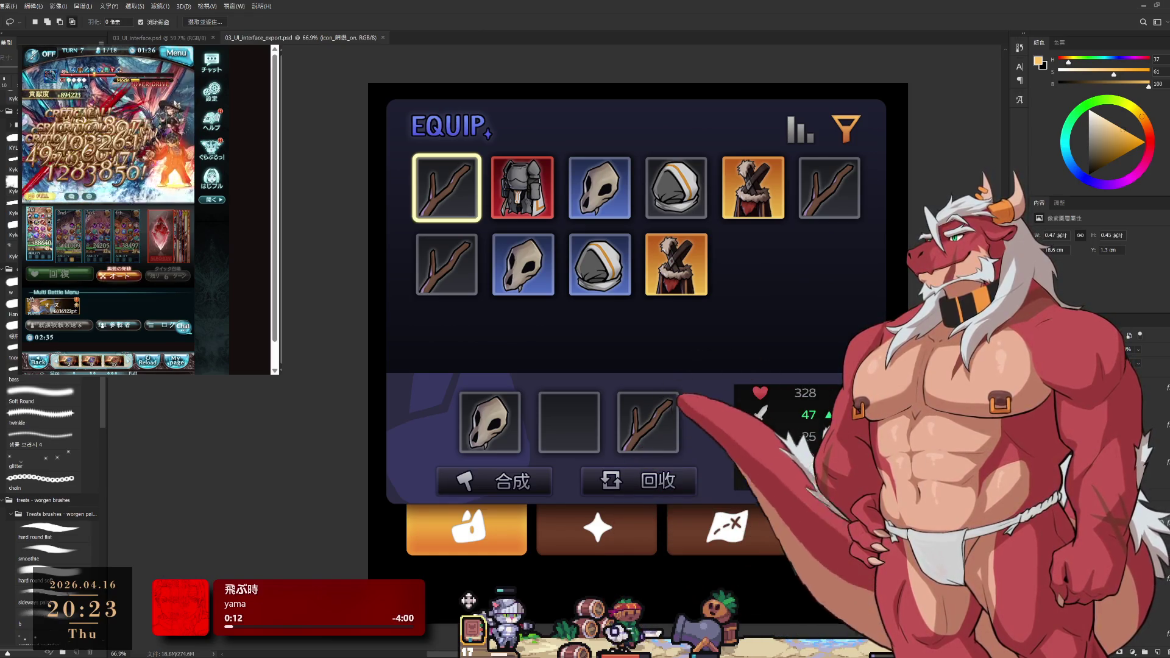
{"action": "scroll", "coordinate": [640, 366], "scroll_direction": "down", "scroll_amount": 3}
{"action": "scroll", "coordinate": [641, 366], "scroll_direction": "up", "scroll_amount": 1}
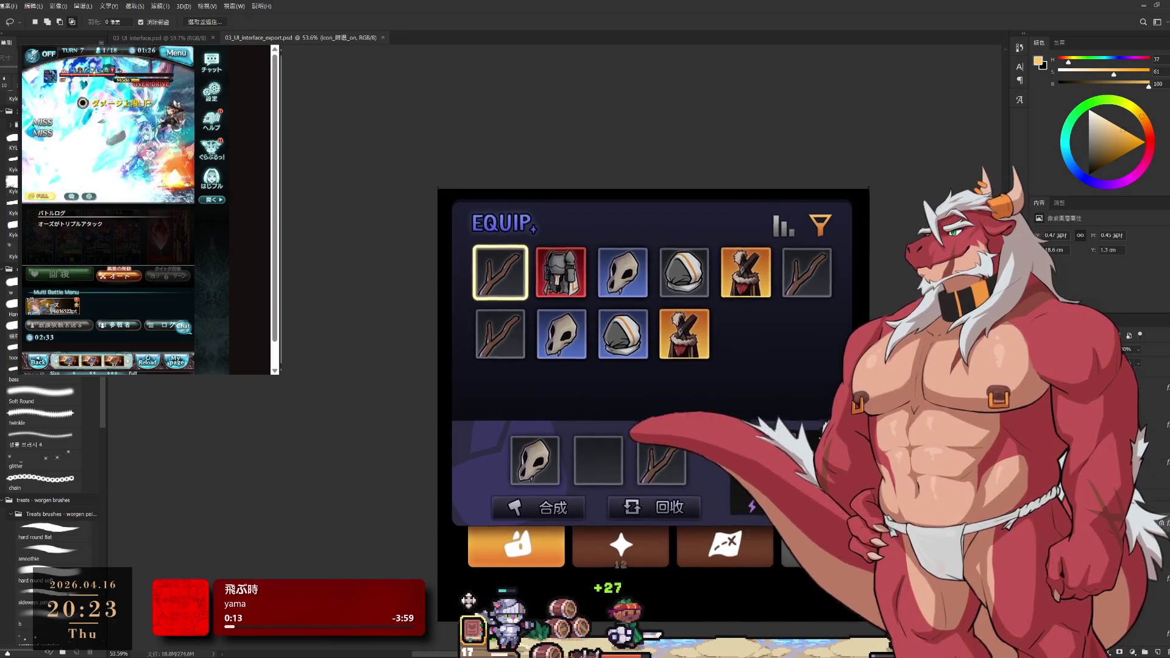
{"action": "scroll", "coordinate": [658, 366], "scroll_direction": "down", "scroll_amount": 1}
{"action": "scroll", "coordinate": [659, 366], "scroll_direction": "up", "scroll_amount": 1}
{"action": "scroll", "coordinate": [658, 366], "scroll_direction": "up", "scroll_amount": 1}
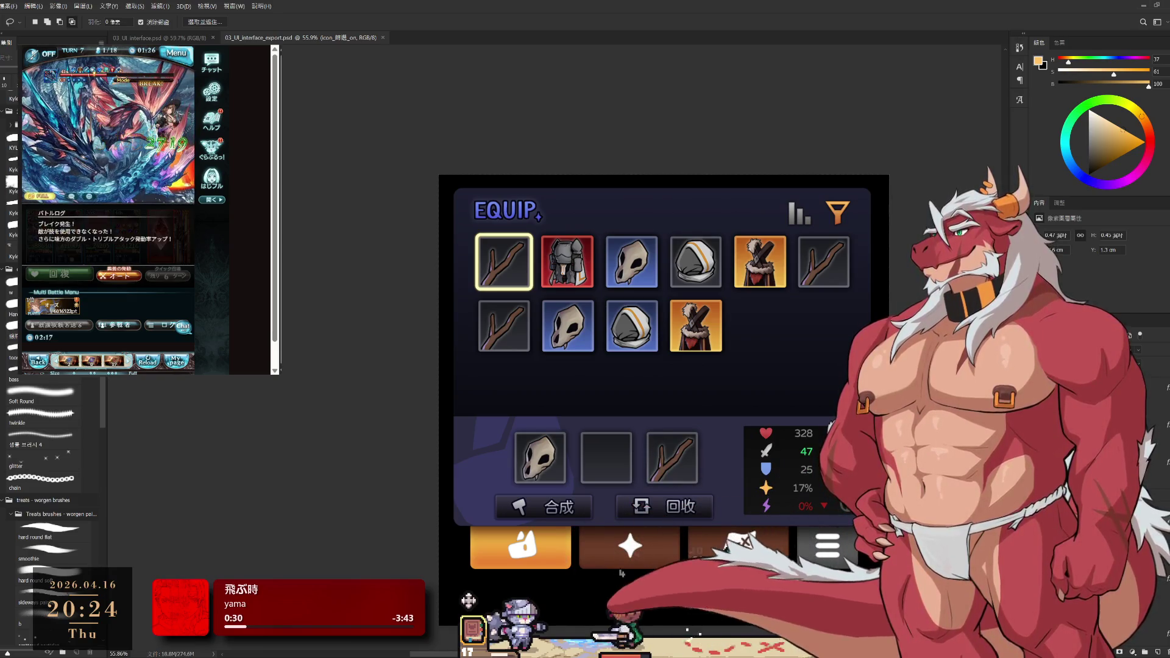
{"action": "key", "text": "ctrl+minus"}
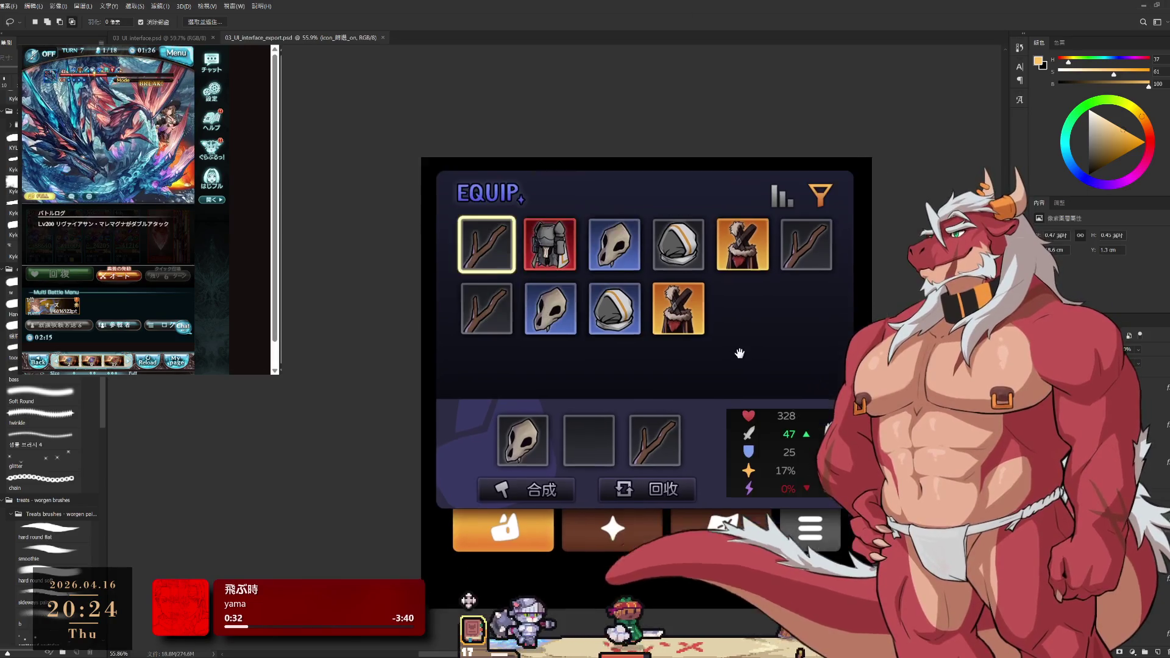
{"action": "key", "text": "ctrl+v"}
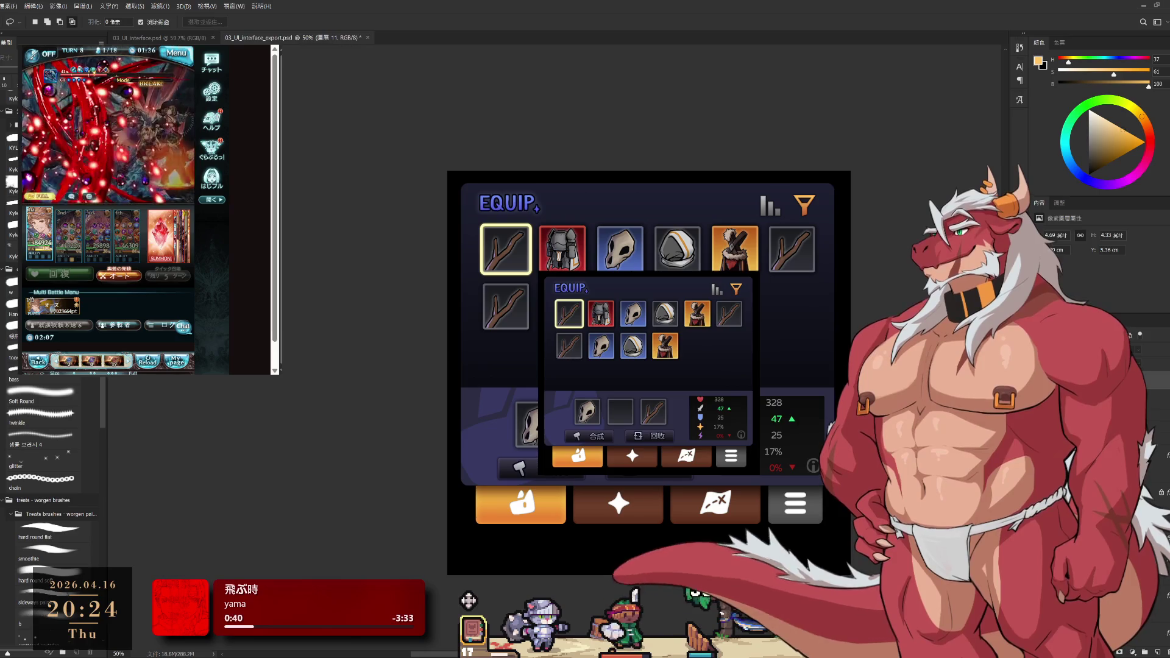
Undo the pasted copy, then zoom and pan over the single clean EQUIP panel
{"action": "key", "text": "ctrl+z"}
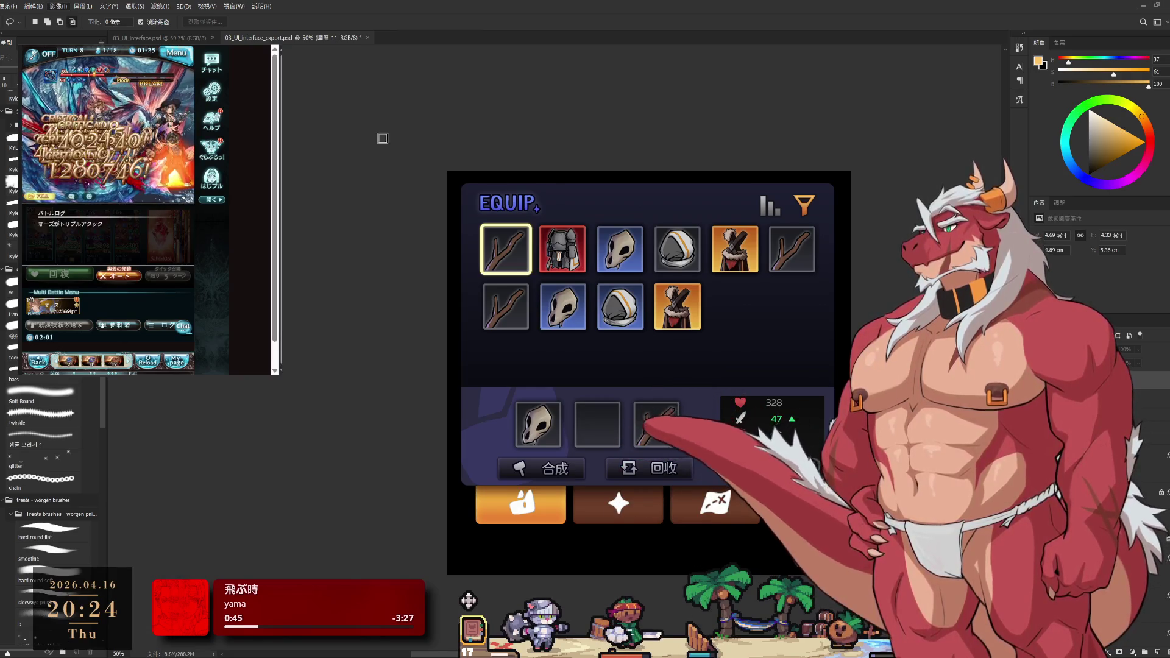
{"action": "key", "text": "h"}
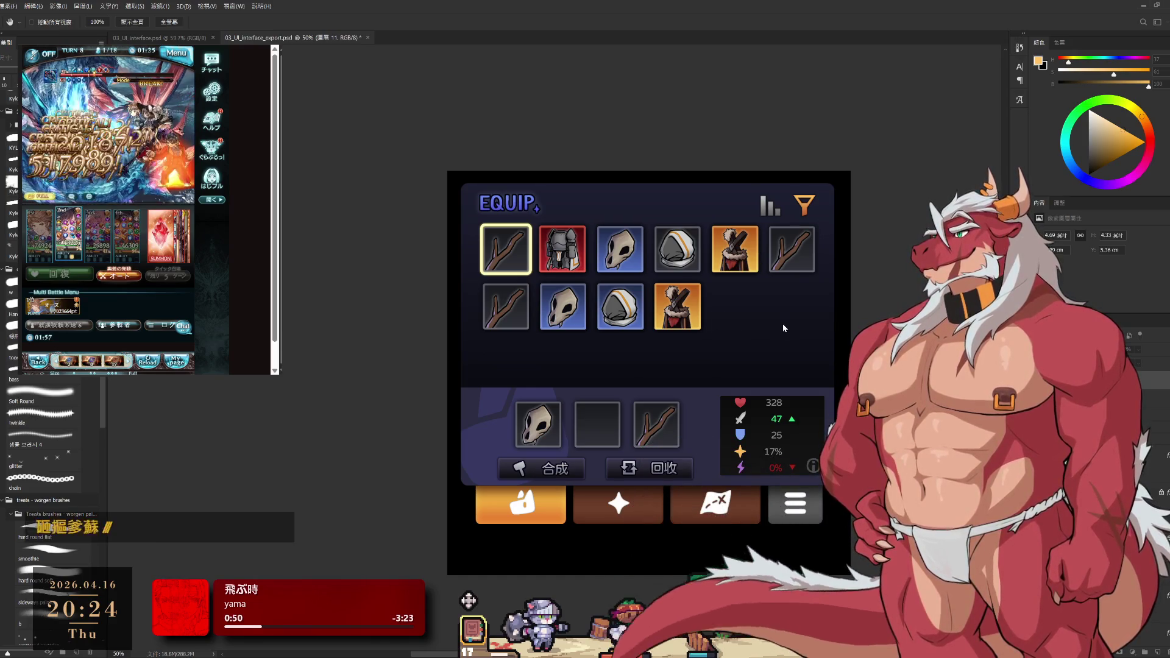
{"action": "left_click", "coordinate": [702, 327], "text": "alt"}
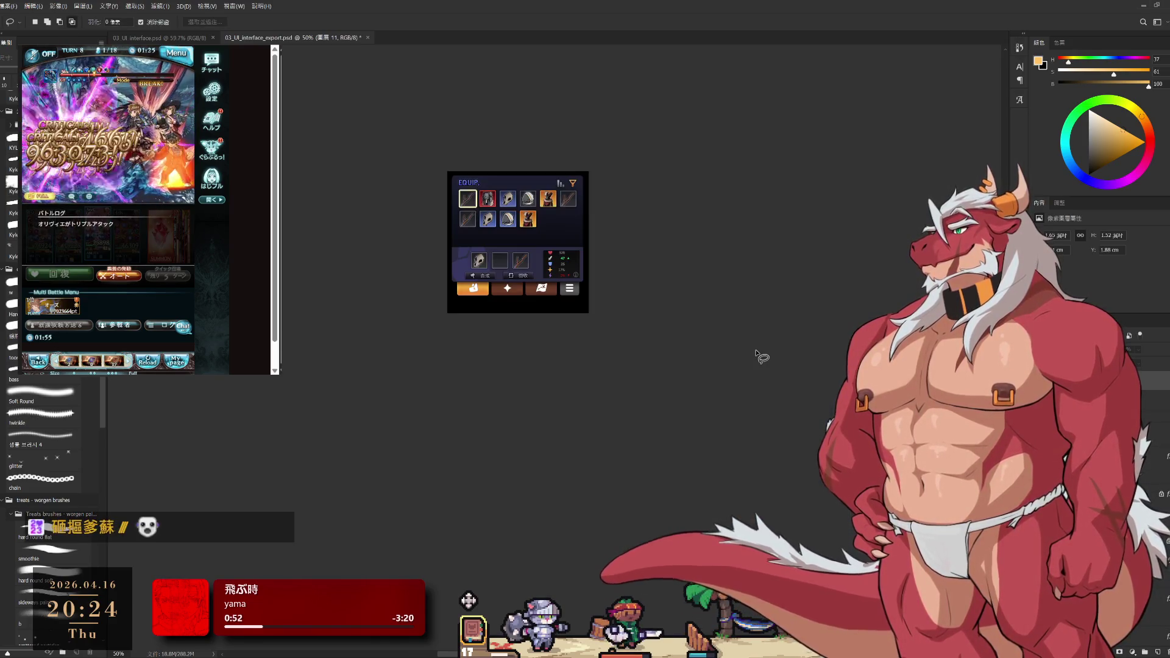
{"action": "left_click", "coordinate": [719, 295]}
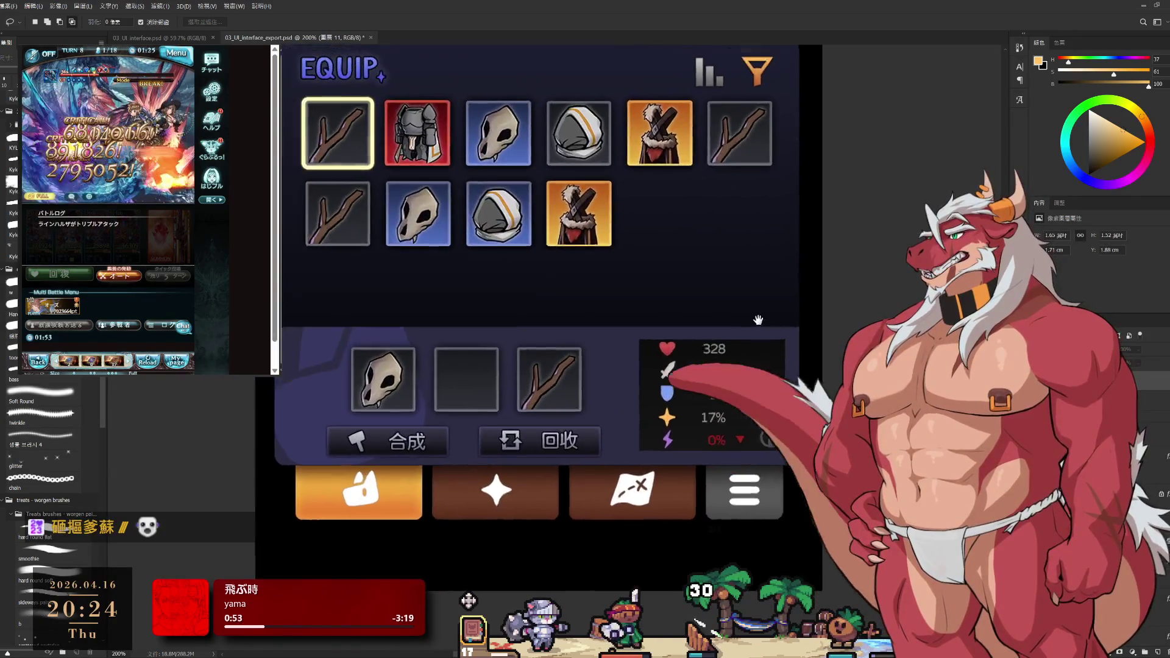
{"action": "left_click_drag", "start_coordinate": [723, 306], "coordinate": [797, 333]}
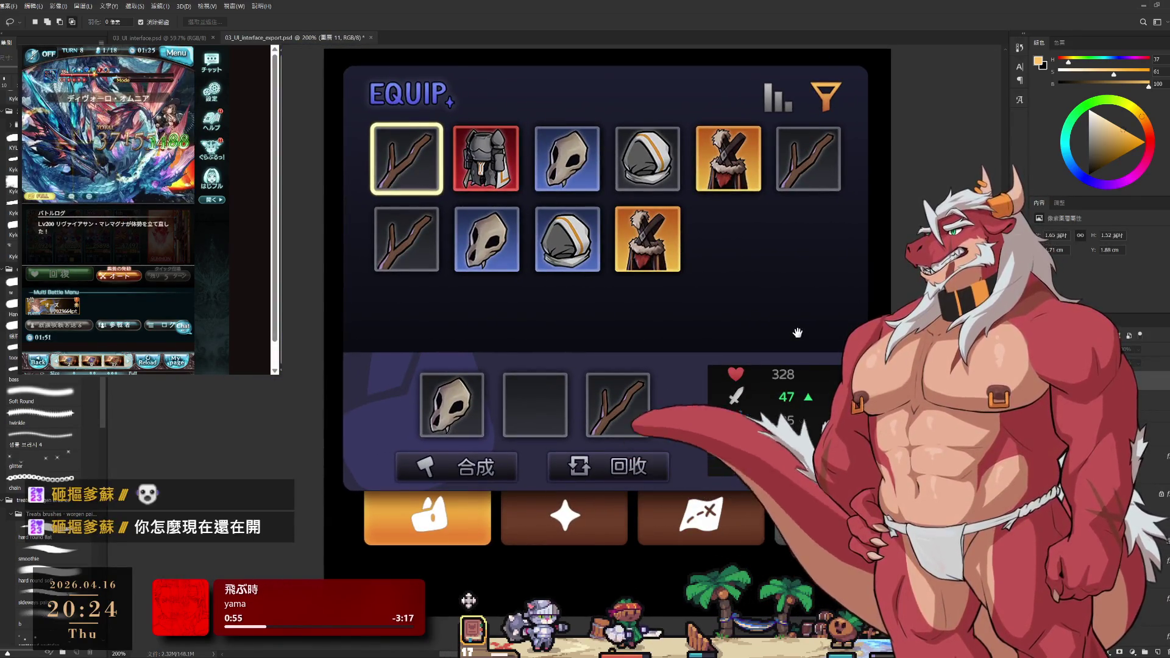
{"action": "scroll", "coordinate": [805, 348], "scroll_direction": "down", "scroll_amount": 2}
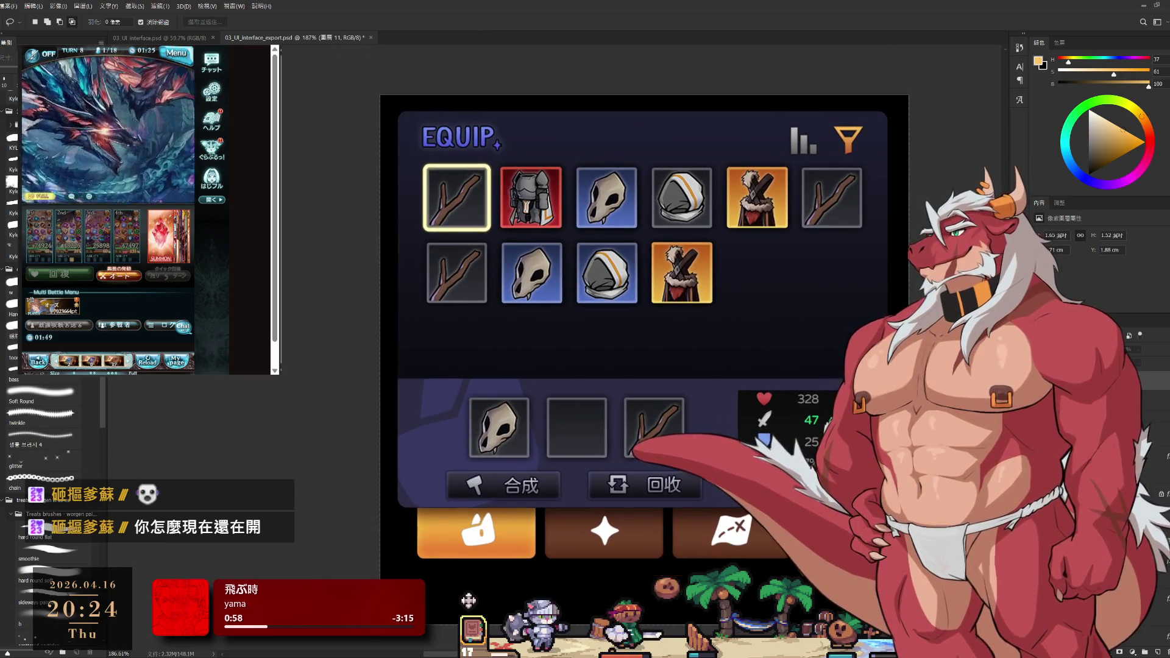
{"action": "scroll", "coordinate": [468, 599], "scroll_direction": "left", "scroll_amount": 1}
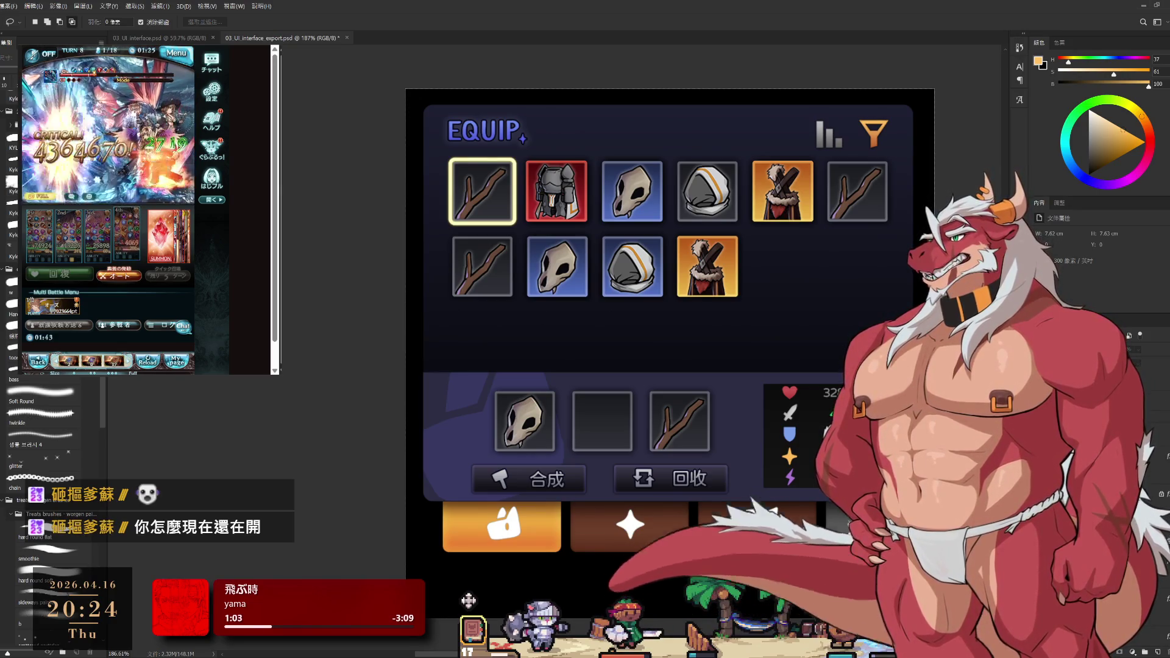
Select the first slot's highlight frame, move the number panel right and revert it
{"action": "left_click", "coordinate": [468, 599]}
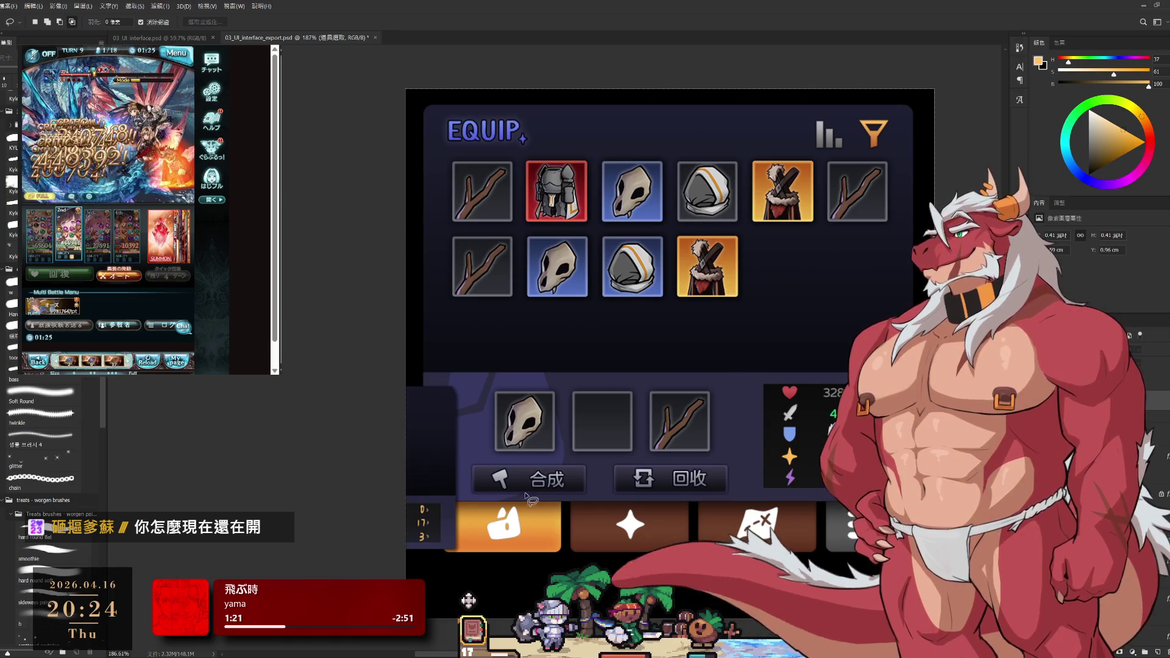
{"action": "left_click_drag", "start_coordinate": [530, 498], "coordinate": [885, 456]}
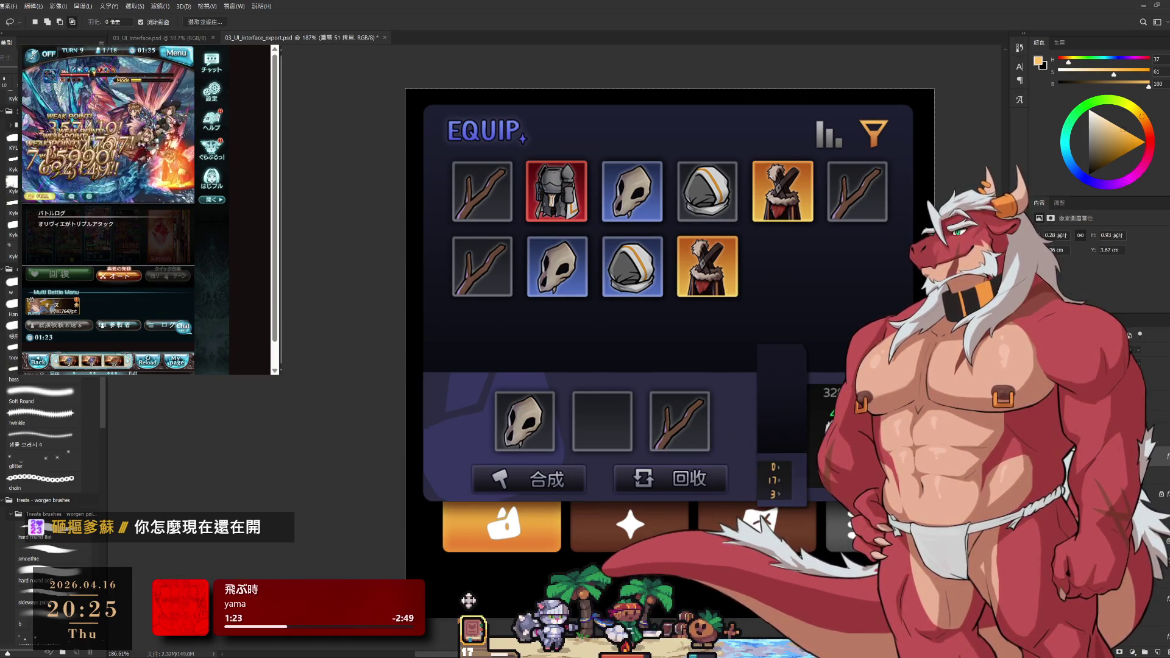
{"action": "key", "text": "Delete"}
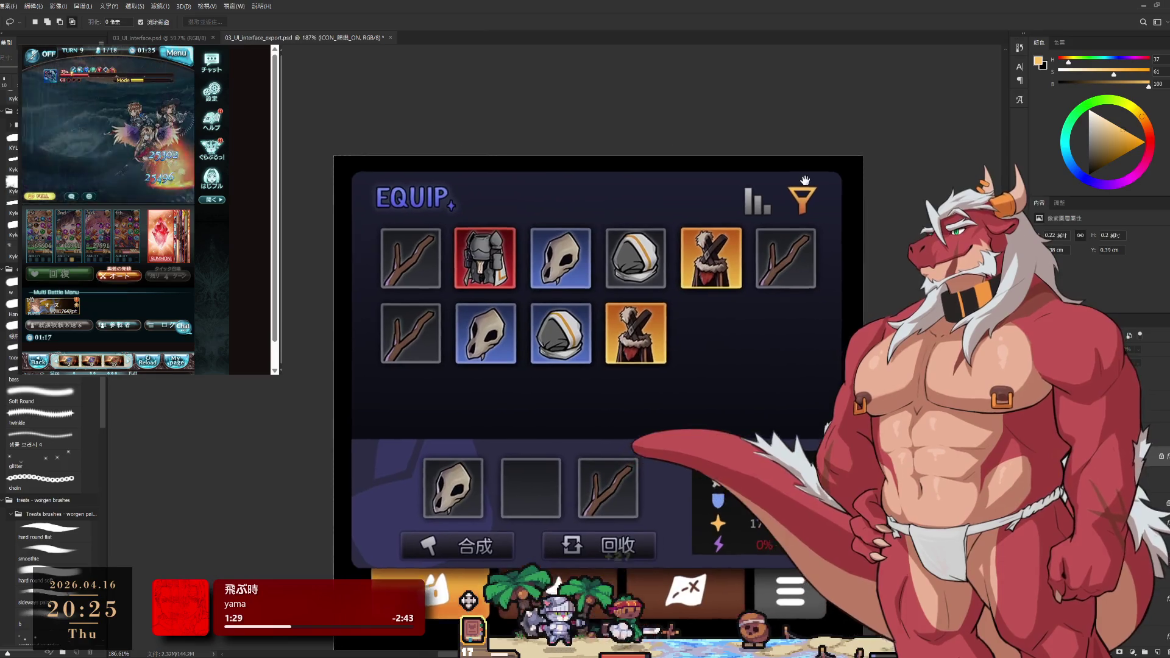
{"action": "scroll", "coordinate": [823, 227], "scroll_direction": "up", "scroll_amount": 2}
Select the slot background layer to check its size before enlarging
{"action": "left_click", "coordinate": [796, 218], "text": "ctrl"}
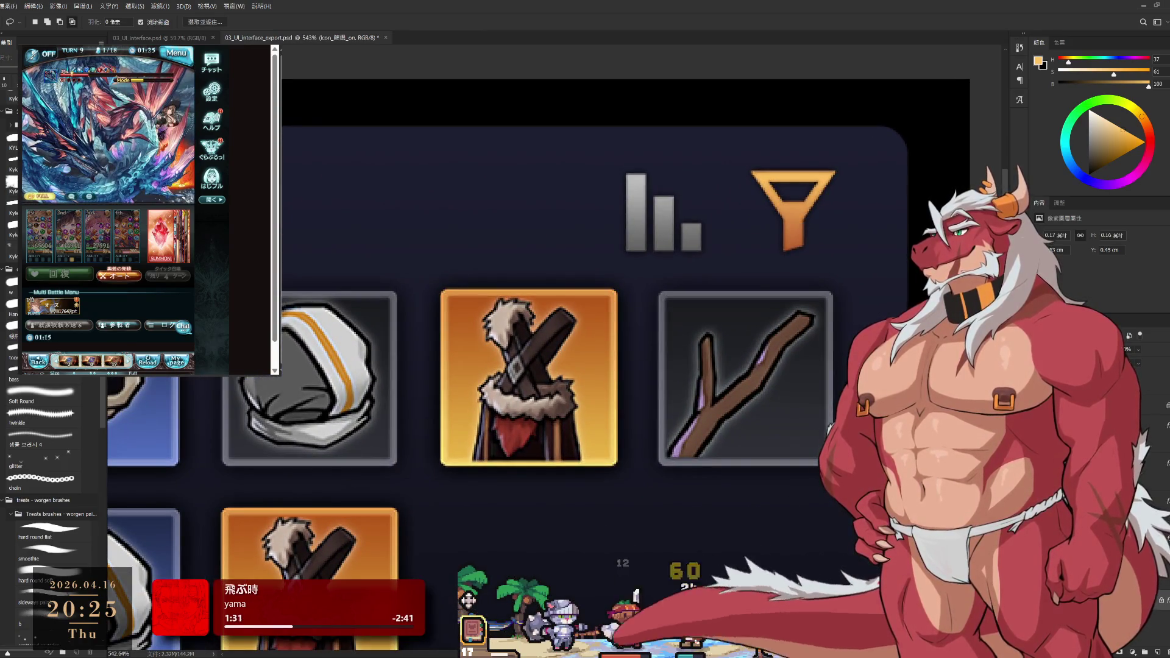
{"action": "scroll", "coordinate": [844, 349], "scroll_direction": "down", "scroll_amount": 2}
{"action": "scroll", "coordinate": [845, 348], "scroll_direction": "down", "scroll_amount": 1}
{"action": "scroll", "coordinate": [845, 348], "scroll_direction": "down", "scroll_amount": 1}
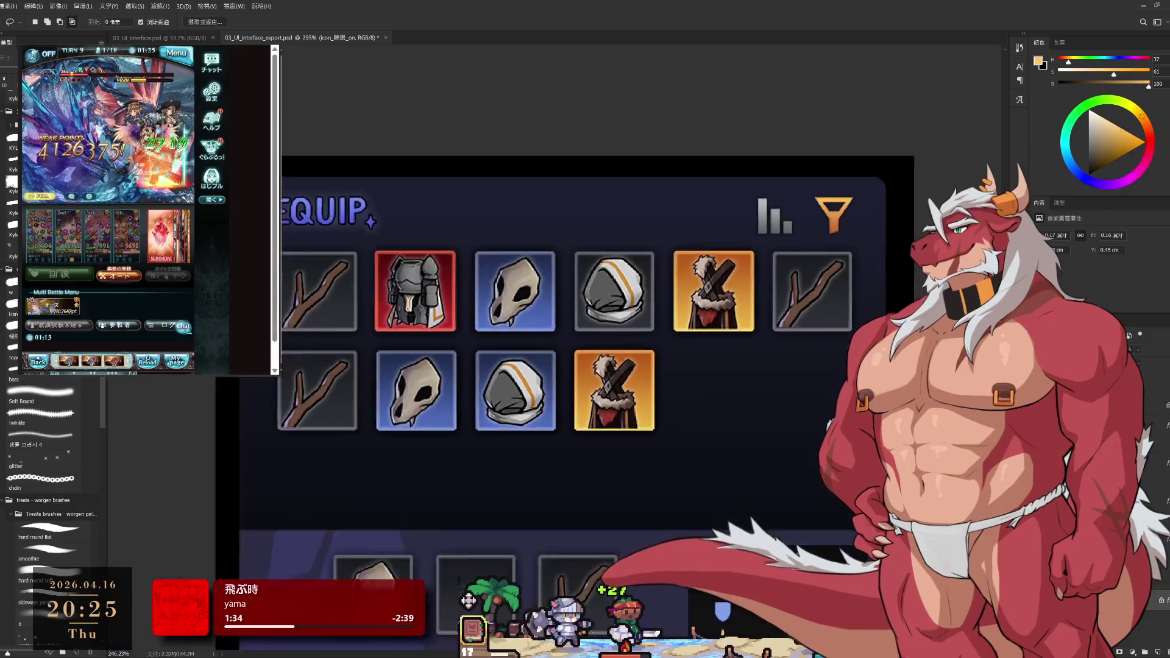
{"action": "scroll", "coordinate": [844, 348], "scroll_direction": "down", "scroll_amount": 1}
{"action": "scroll", "coordinate": [844, 348], "scroll_direction": "down", "scroll_amount": 2}
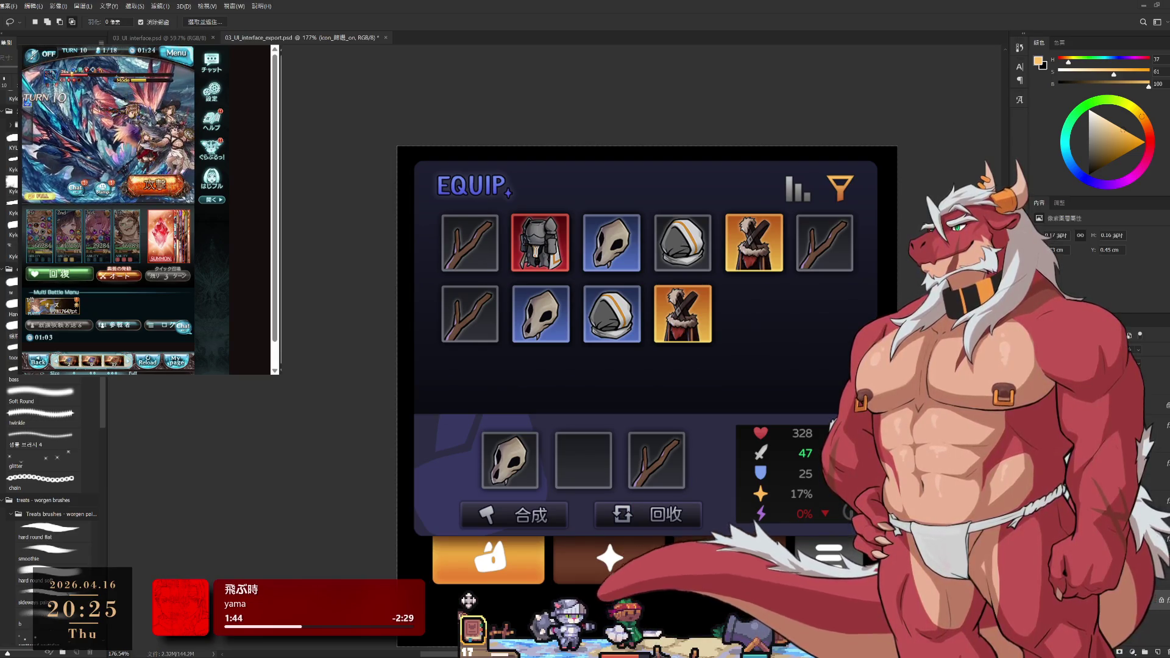
{"action": "scroll", "coordinate": [649, 347], "scroll_direction": "down", "scroll_amount": 1}
{"action": "scroll", "coordinate": [649, 348], "scroll_direction": "down", "scroll_amount": 1}
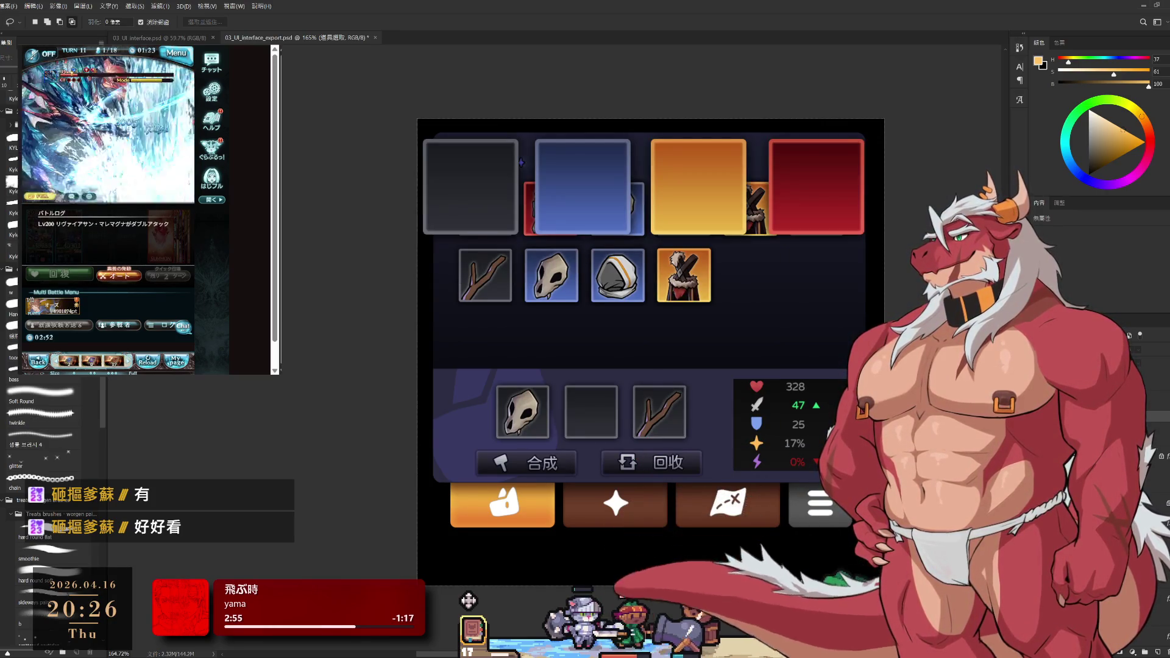
Undo the oversized slot backgrounds and pan the stats box into view
{"action": "key", "text": "alt+]"}
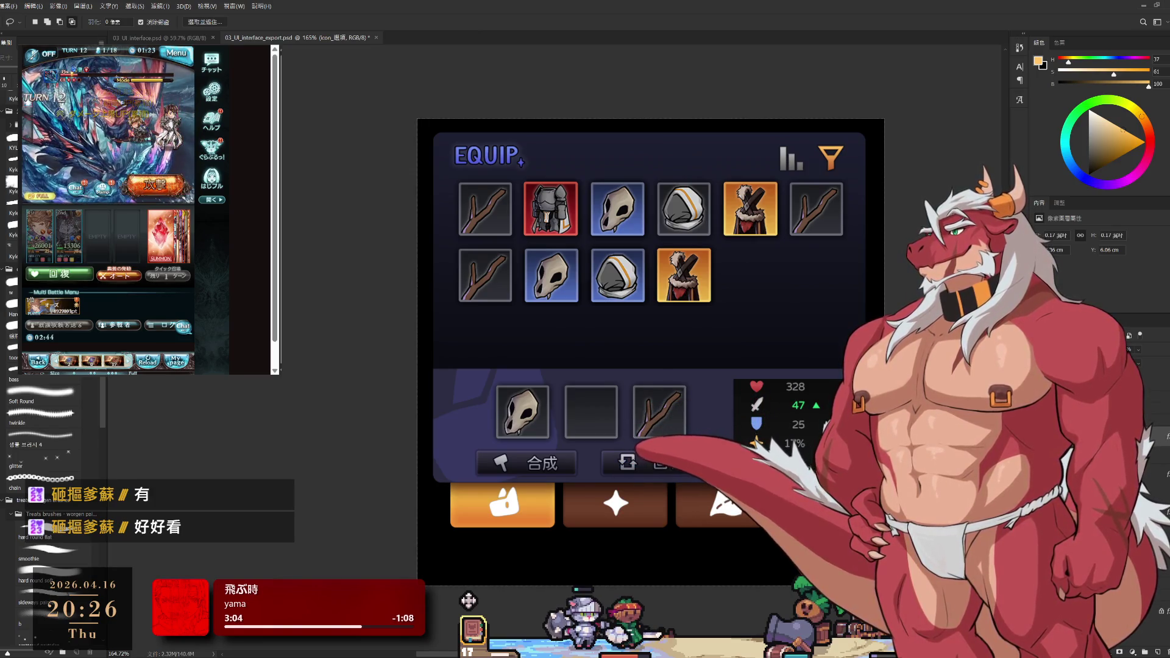
{"action": "scroll", "coordinate": [587, 533], "scroll_direction": "up", "scroll_amount": 5}
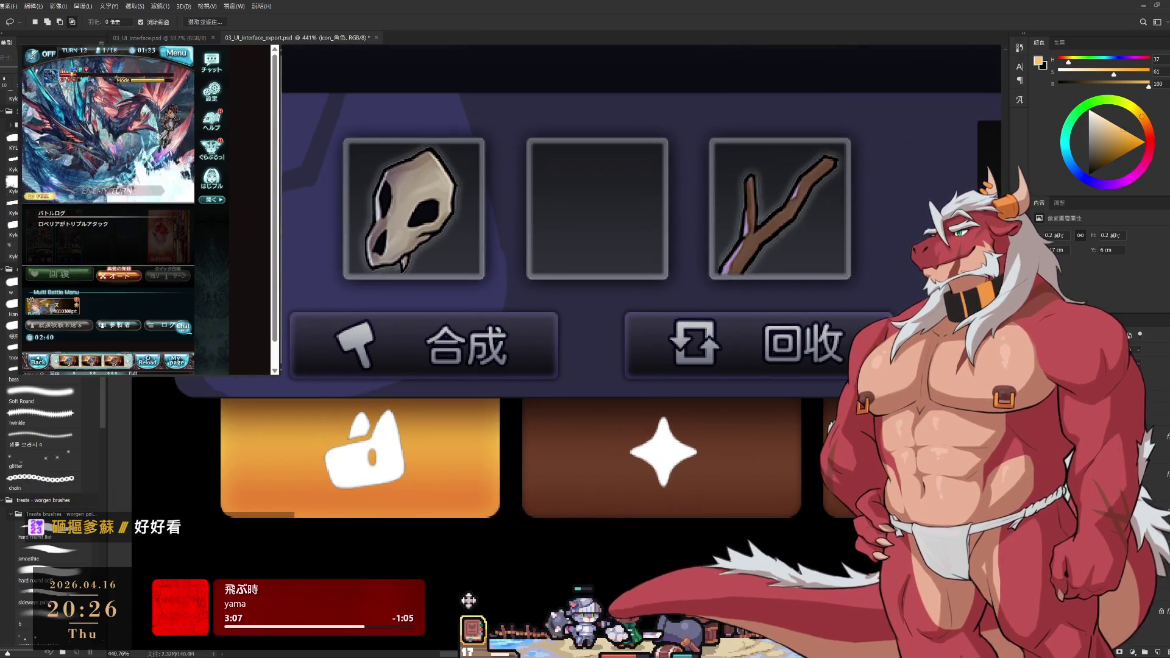
{"action": "key", "text": "h"}
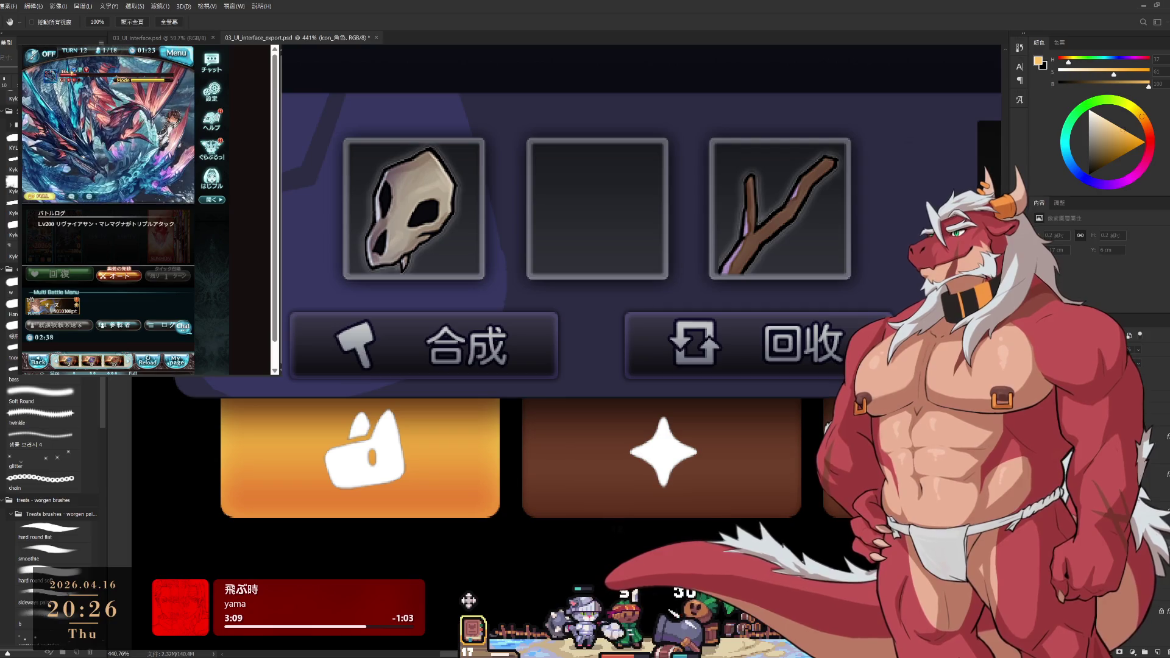
{"action": "left_click_drag", "start_coordinate": [777, 366], "coordinate": [360, 351]}
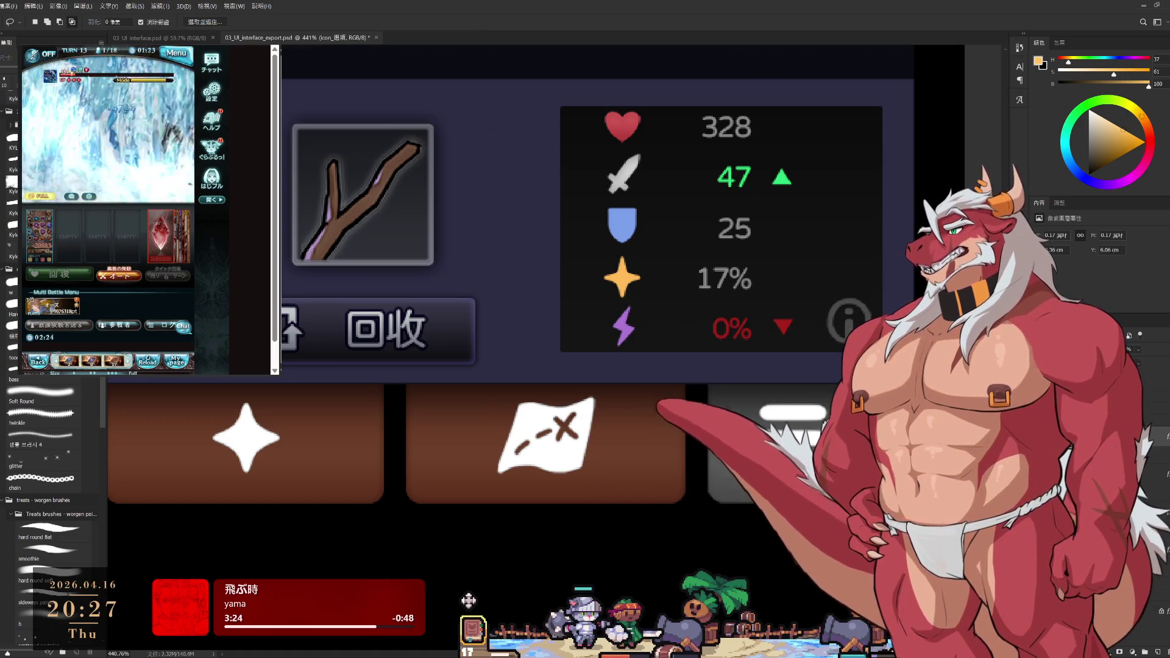
{"action": "scroll", "coordinate": [904, 577], "scroll_direction": "down", "scroll_amount": 3}
{"action": "scroll", "coordinate": [904, 577], "scroll_direction": "down", "scroll_amount": 2}
{"action": "scroll", "coordinate": [905, 577], "scroll_direction": "down", "scroll_amount": 2}
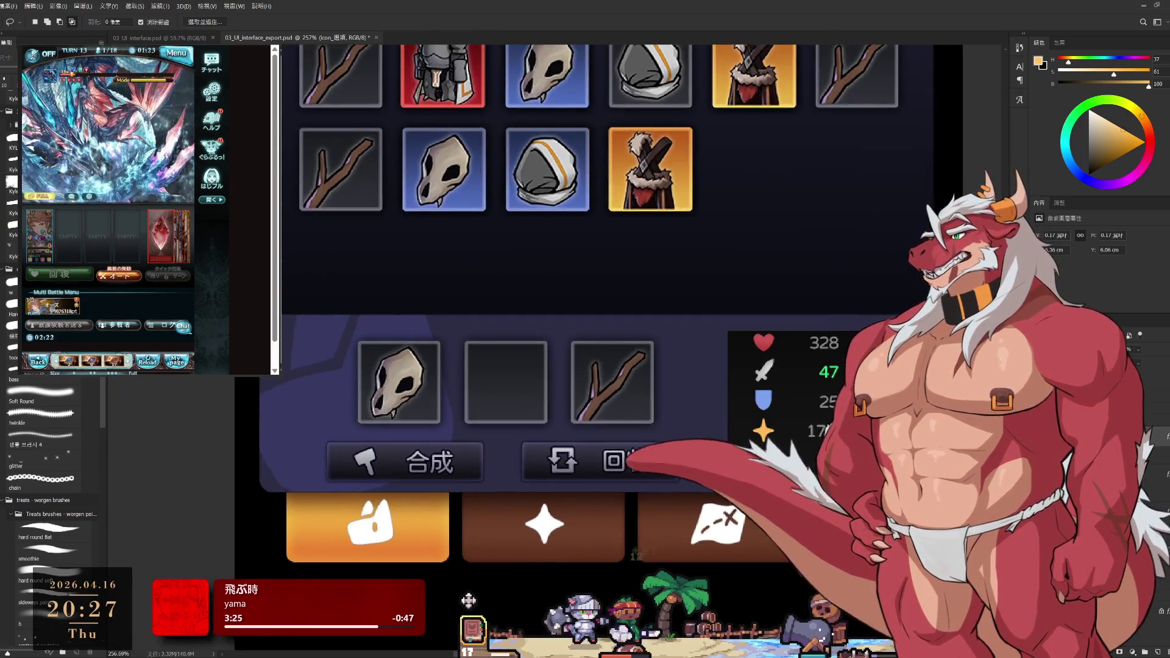
{"action": "scroll", "coordinate": [904, 577], "scroll_direction": "down", "scroll_amount": 1}
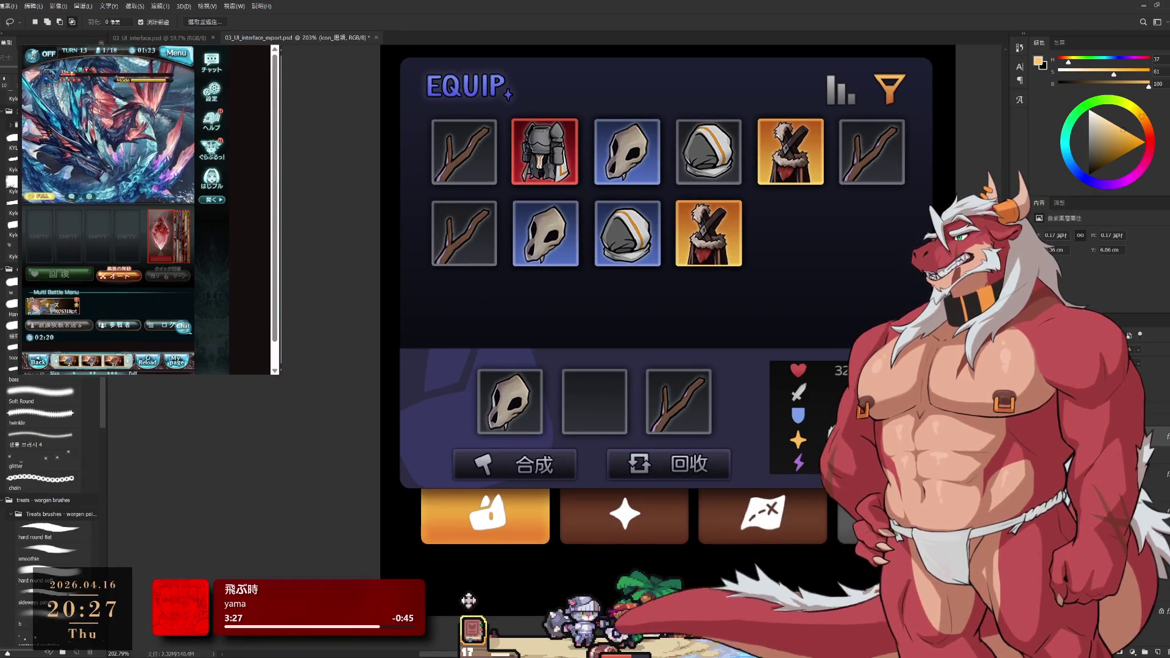
{"action": "scroll", "coordinate": [904, 577], "scroll_direction": "up", "scroll_amount": 1}
{"action": "scroll", "coordinate": [904, 577], "scroll_direction": "down", "scroll_amount": 1}
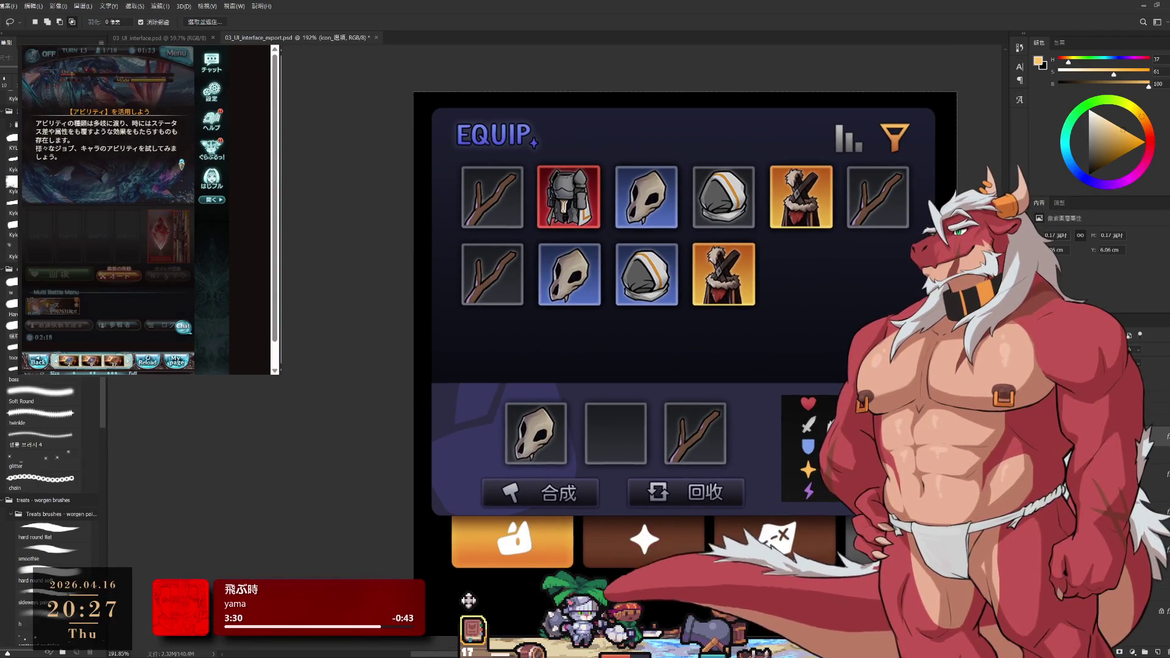
{"action": "scroll", "coordinate": [905, 577], "scroll_direction": "down", "scroll_amount": 1}
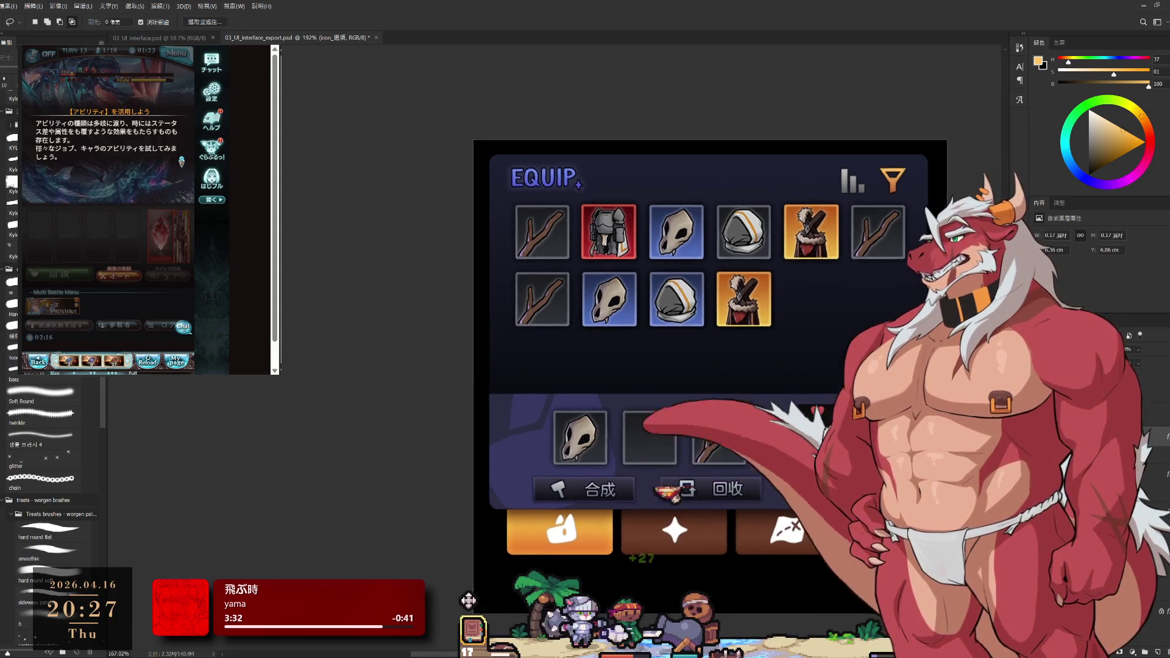
{"action": "scroll", "coordinate": [904, 577], "scroll_direction": "up", "scroll_amount": 1}
{"action": "scroll", "coordinate": [904, 577], "scroll_direction": "up", "scroll_amount": 1}
{"action": "scroll", "coordinate": [904, 577], "scroll_direction": "down", "scroll_amount": 1}
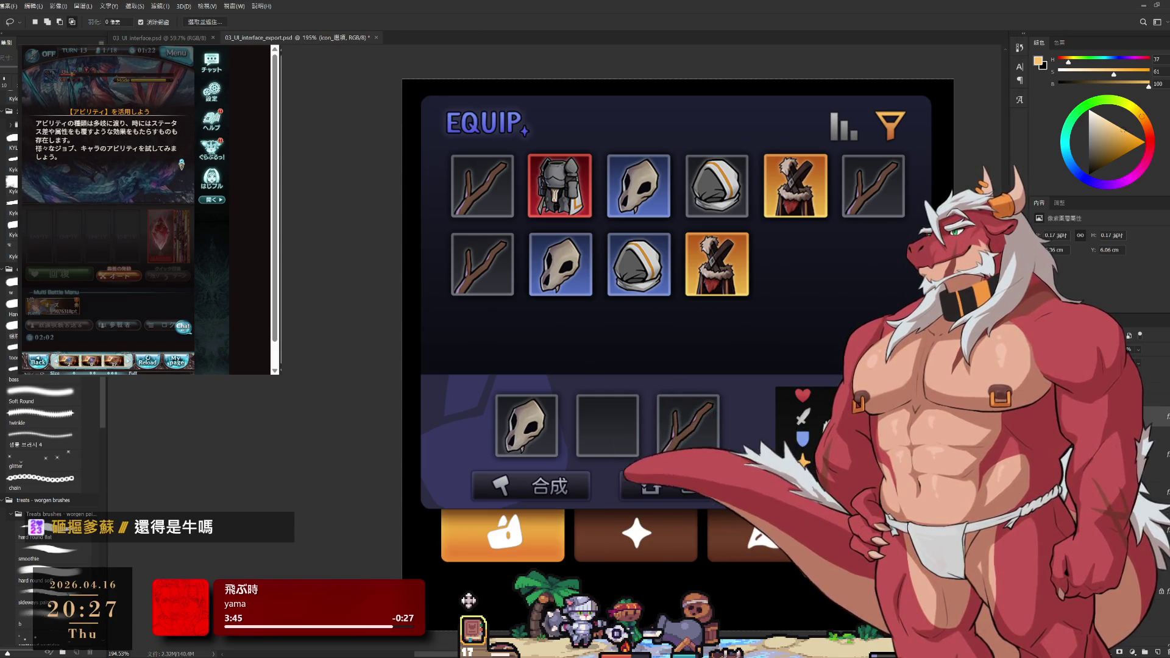
Hide the 回收 recycle button layer, then ask to retreat from the Granblue battle
{"action": "key", "text": "alt+["}
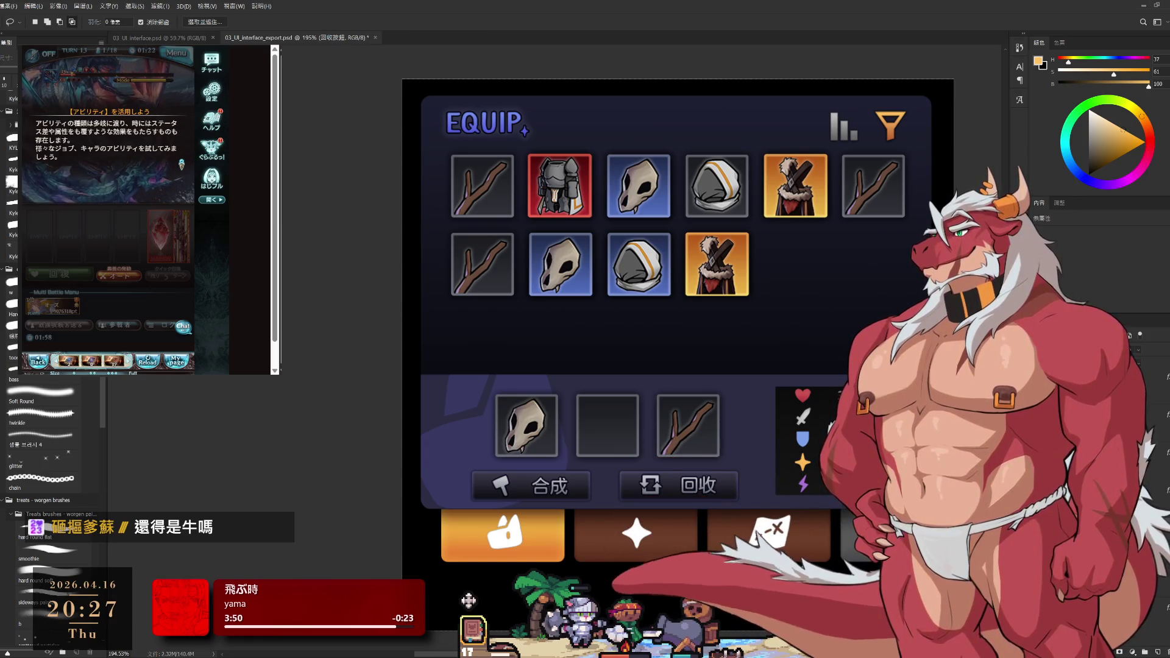
{"action": "key", "text": "ctrl+comma"}
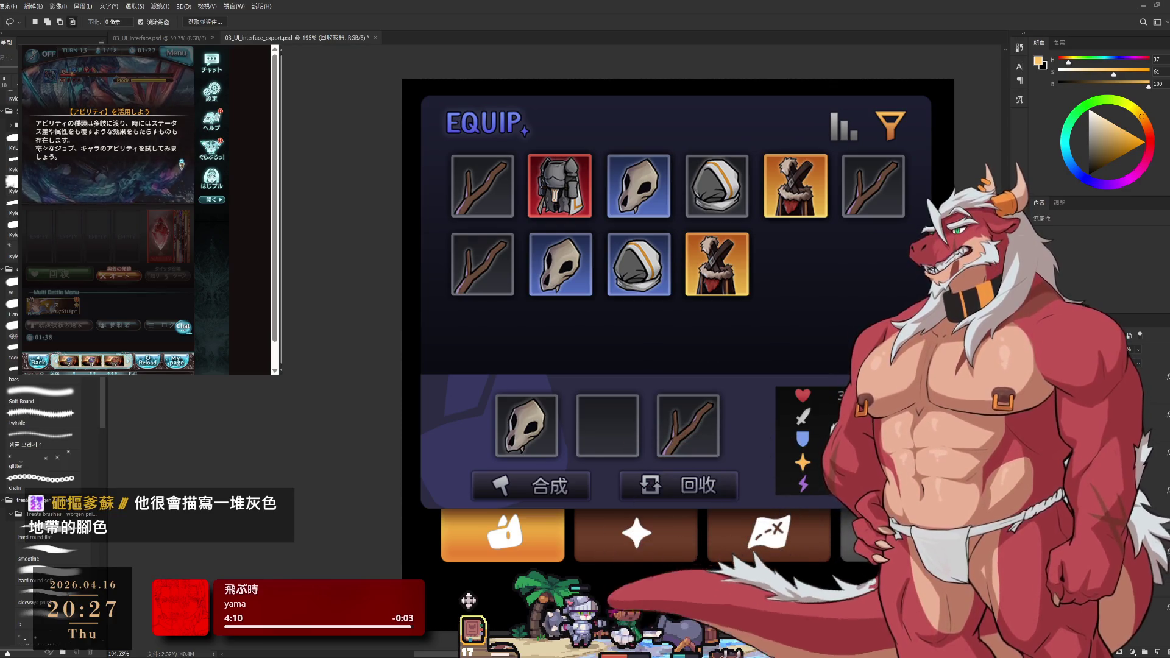
{"action": "left_click", "coordinate": [80, 233]}
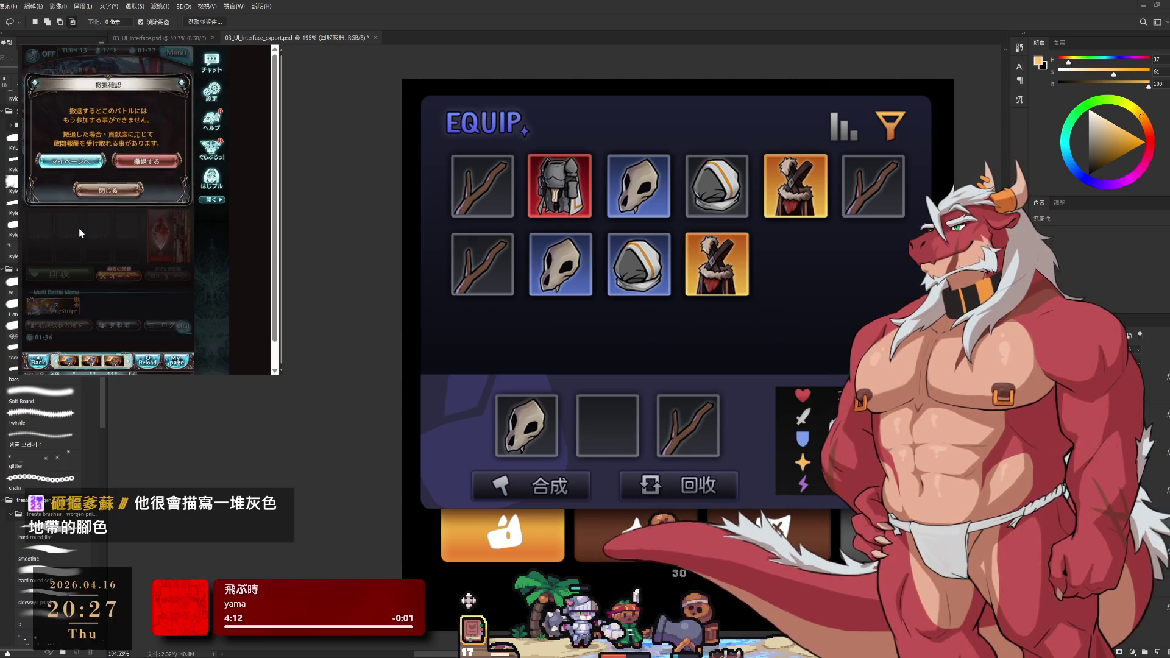
Confirm the retreat, dismiss the news and claim all pending presents
{"action": "left_click", "coordinate": [108, 190]}
{"action": "left_click", "coordinate": [176, 361]}
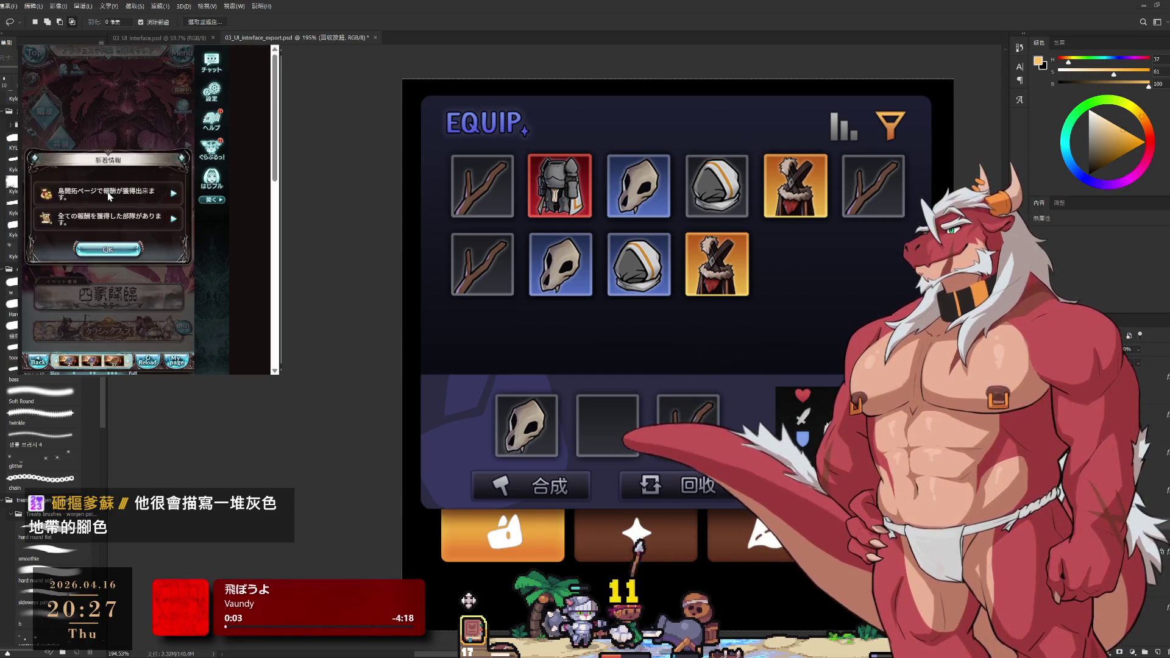
{"action": "left_click", "coordinate": [102, 258]}
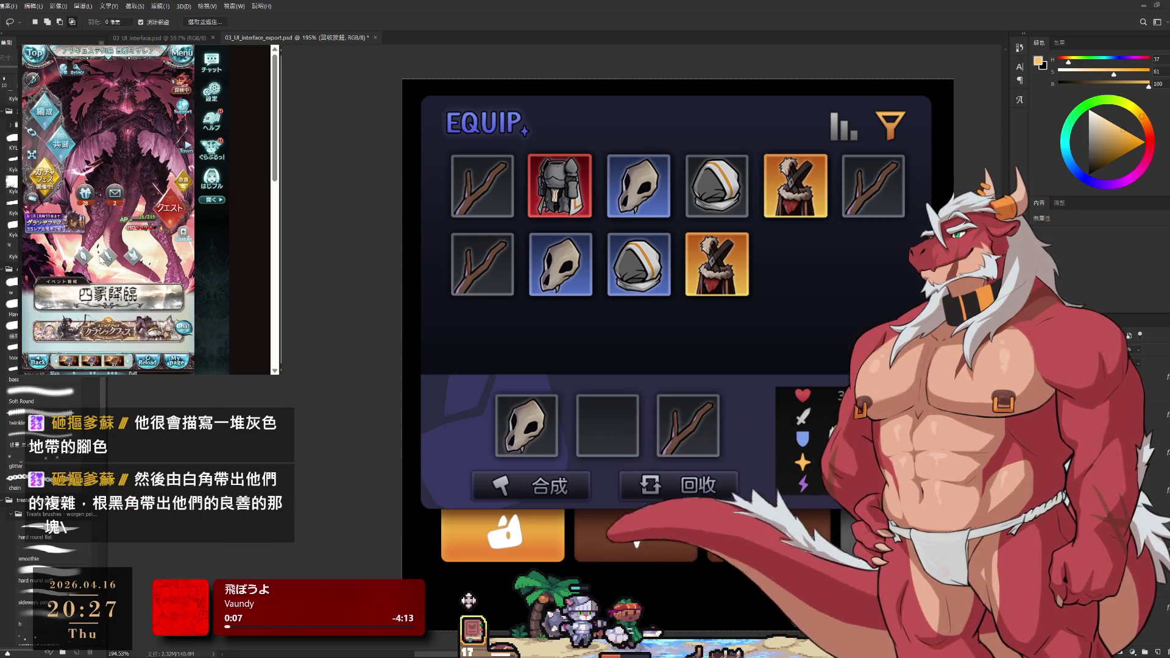
{"action": "left_click", "coordinate": [85, 192]}
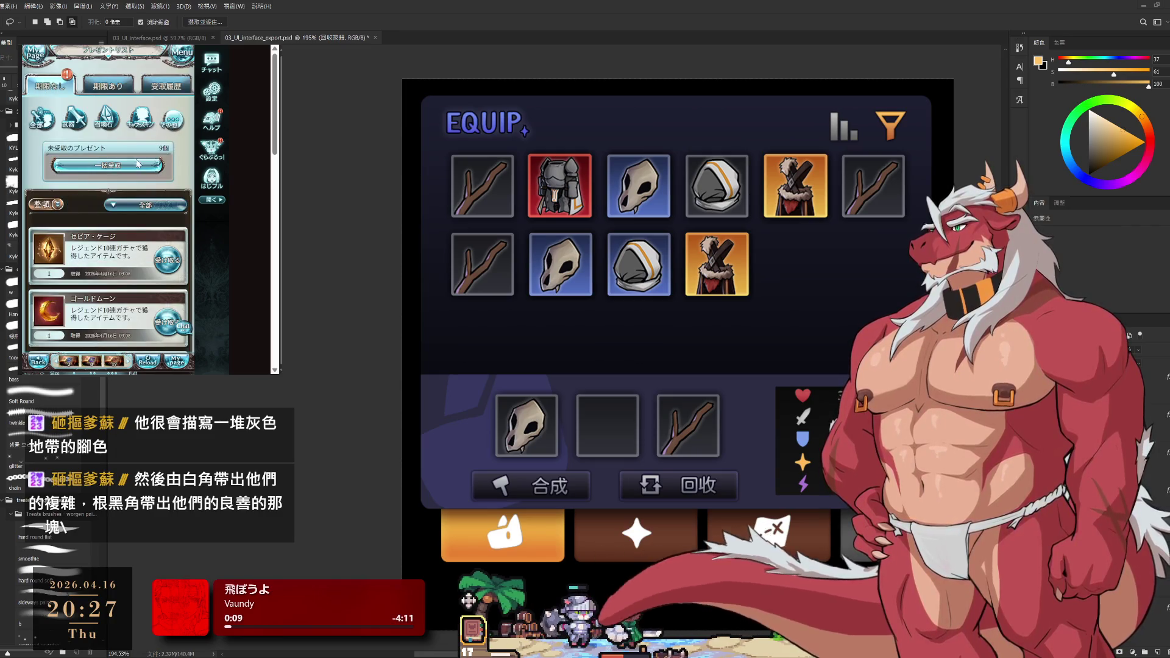
{"action": "left_click", "coordinate": [137, 165]}
{"action": "left_click", "coordinate": [105, 286]}
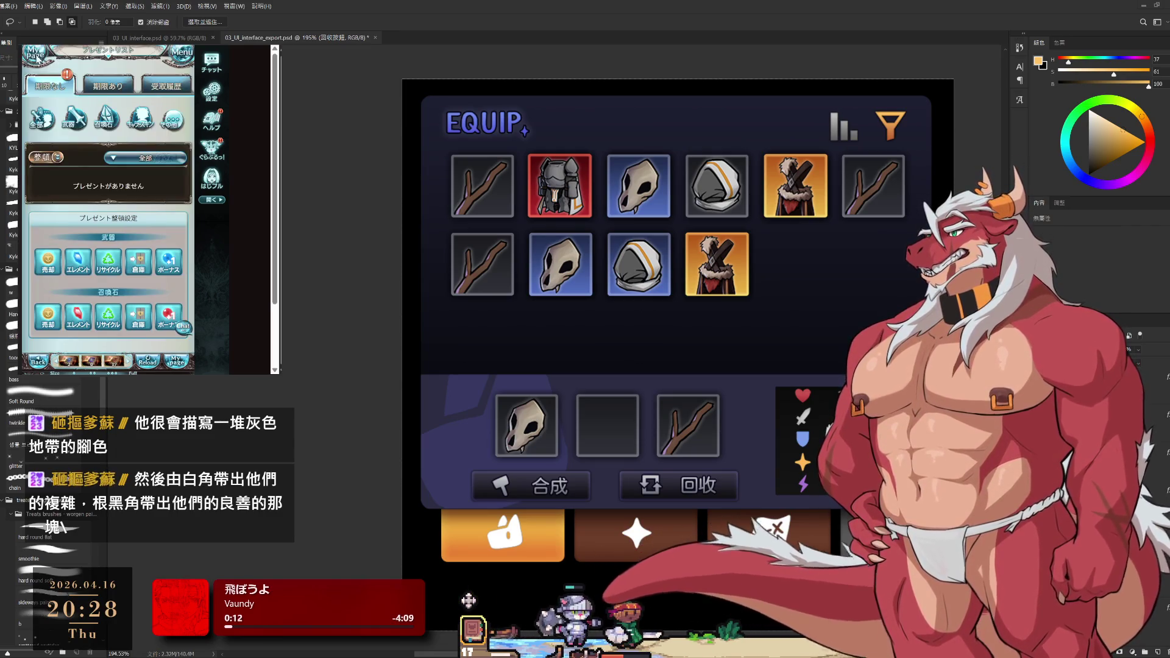
Return to My Page, open the 四象降臨 event and decline resuming the quest
{"action": "left_click", "coordinate": [37, 56]}
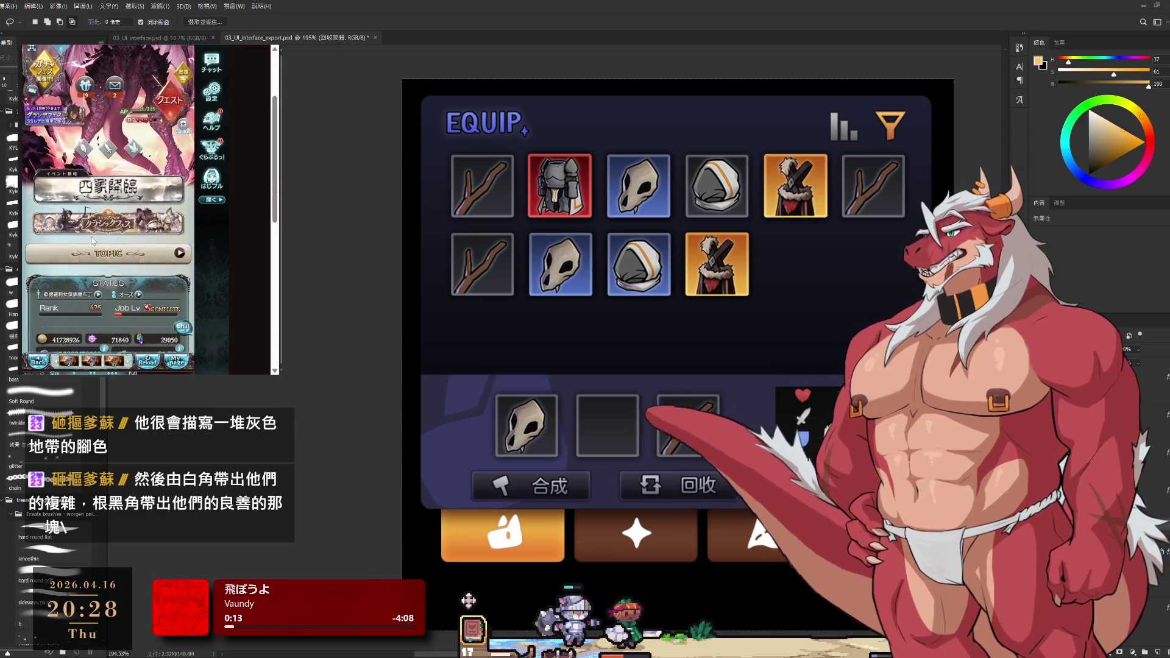
{"action": "left_click", "coordinate": [133, 183]}
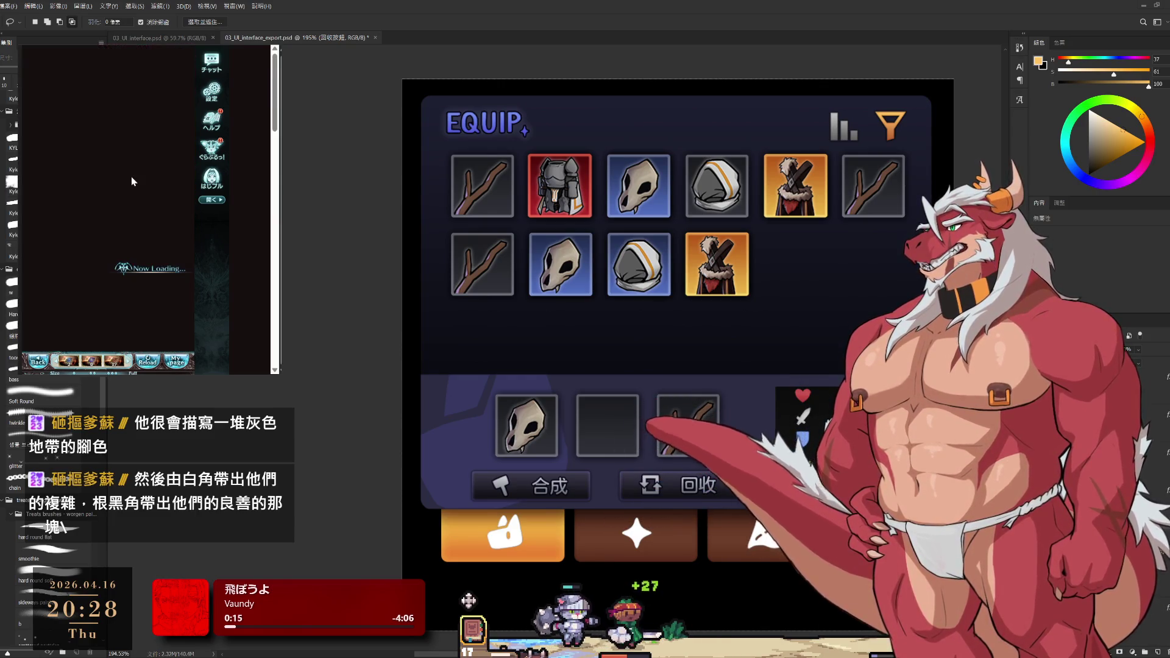
{"action": "left_click", "coordinate": [100, 249]}
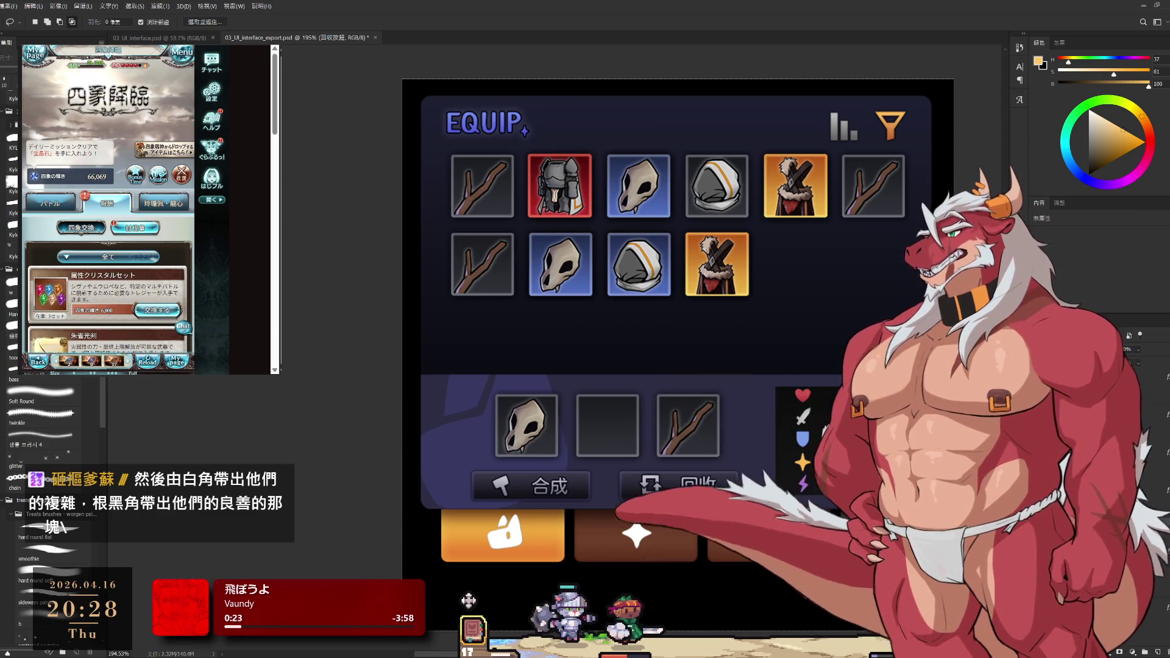
{"action": "scroll", "coordinate": [772, 399], "scroll_direction": "down", "scroll_amount": 3}
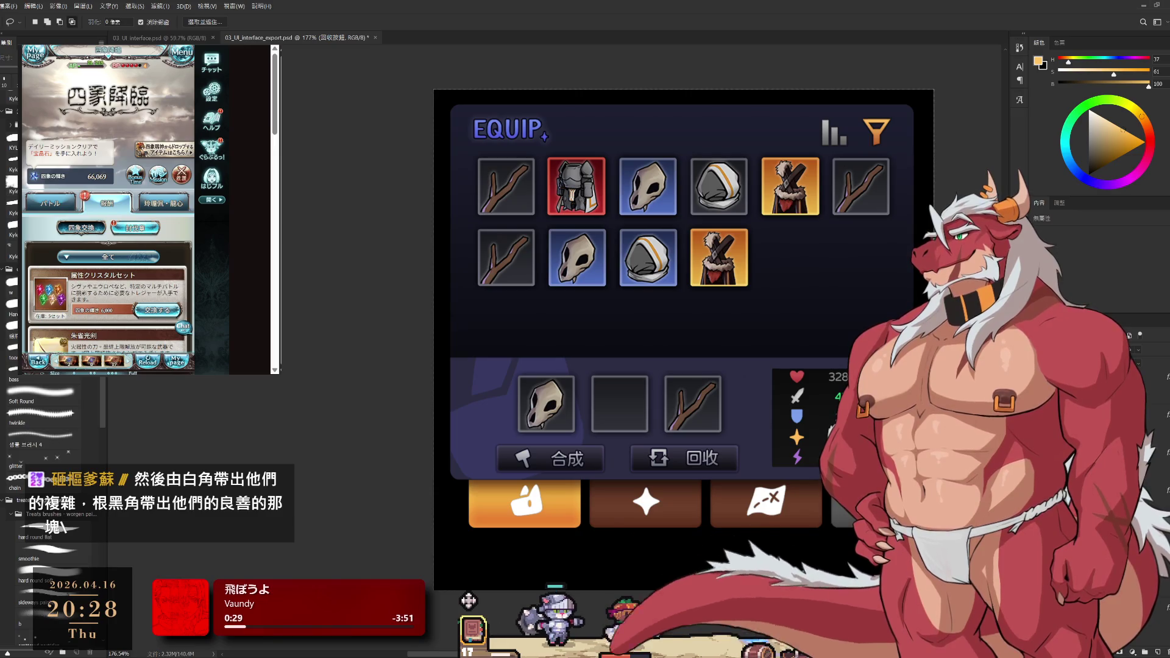
Undo and redo the last panel edit, then hide the item-icons layer so the upper inventory grid is empty
{"action": "key", "text": "ctrl+z"}
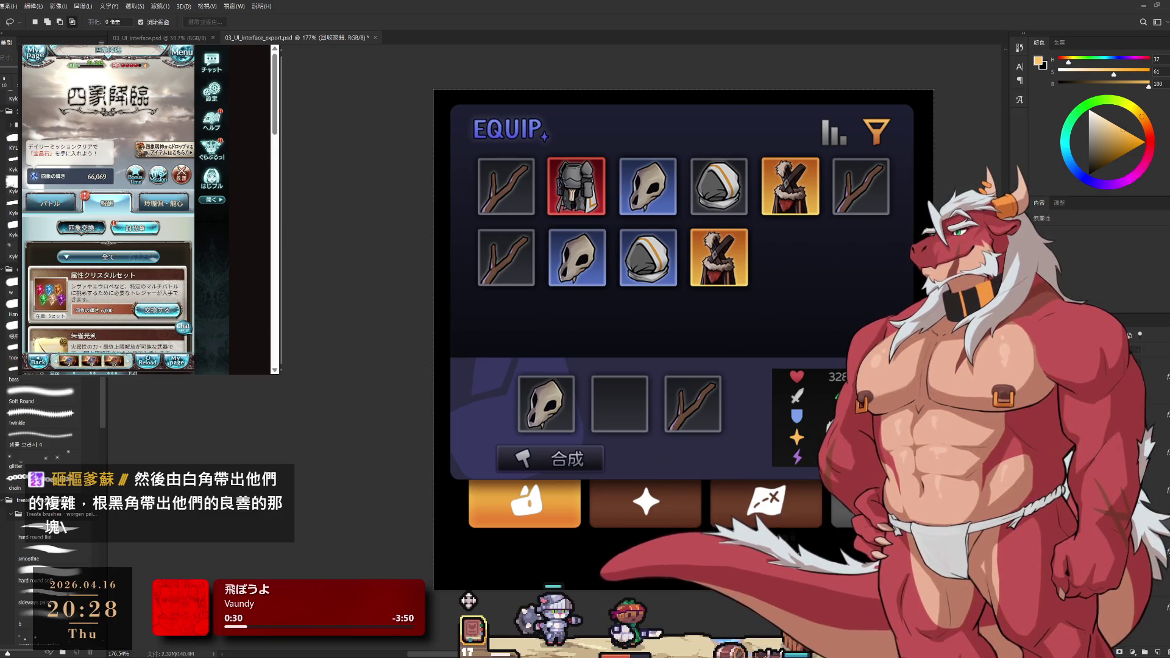
{"action": "key", "text": "ctrl+shift+z"}
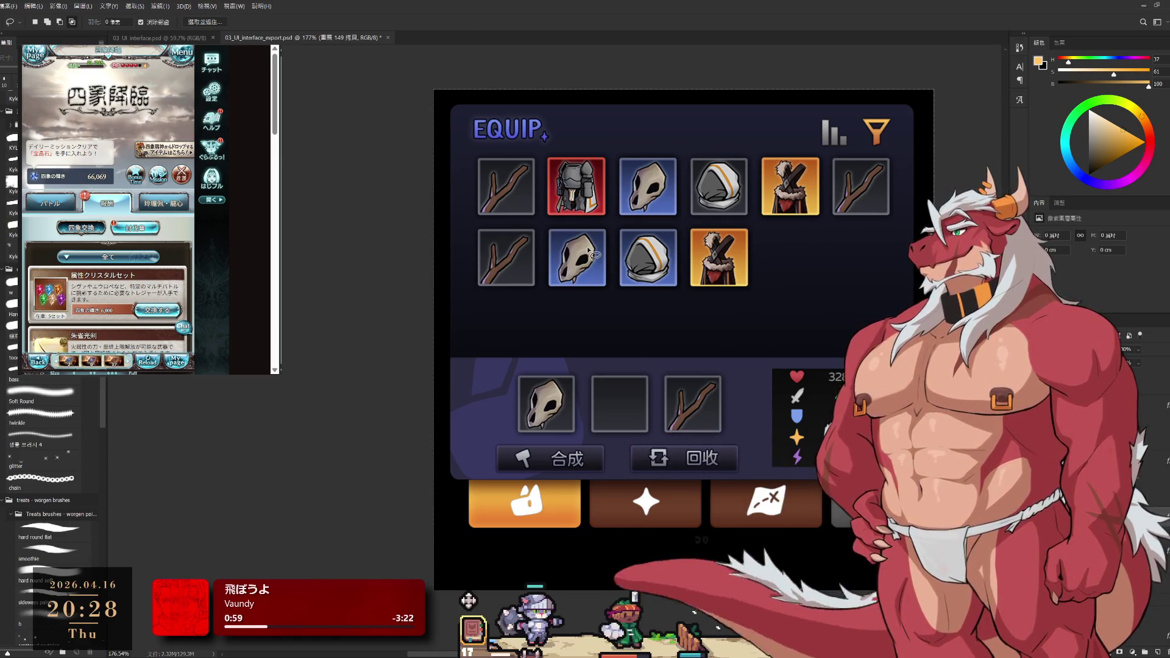
{"action": "left_click", "coordinate": [1078, 365]}
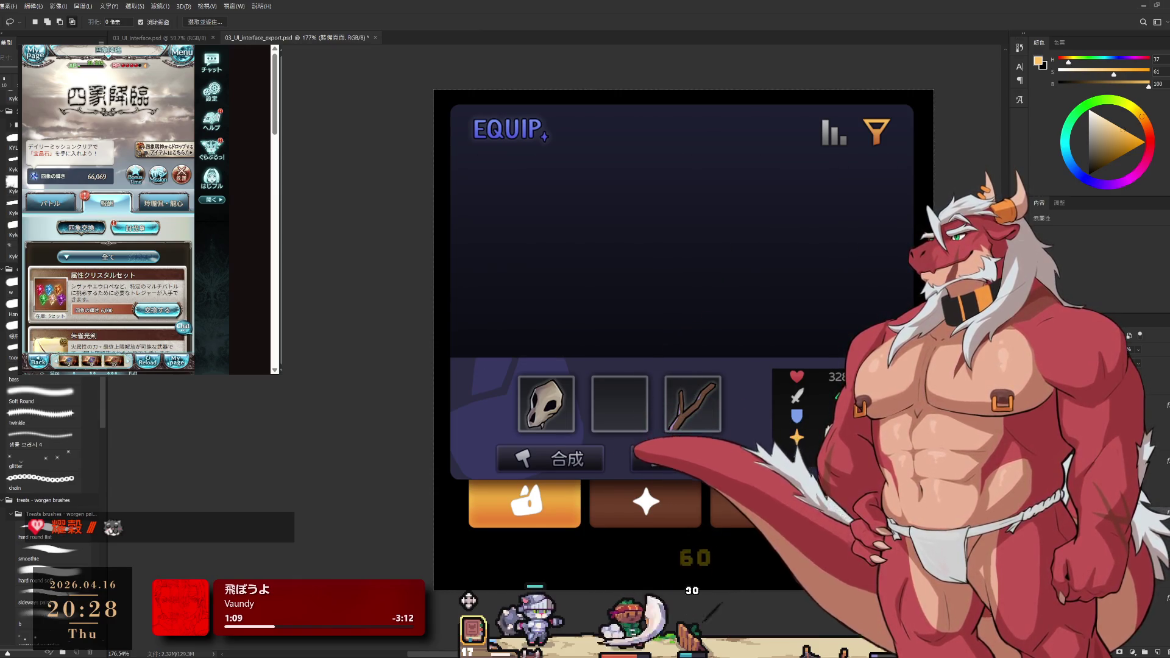
{"action": "scroll", "coordinate": [803, 477], "scroll_direction": "up", "scroll_amount": 2}
{"action": "scroll", "coordinate": [802, 476], "scroll_direction": "down", "scroll_amount": 2}
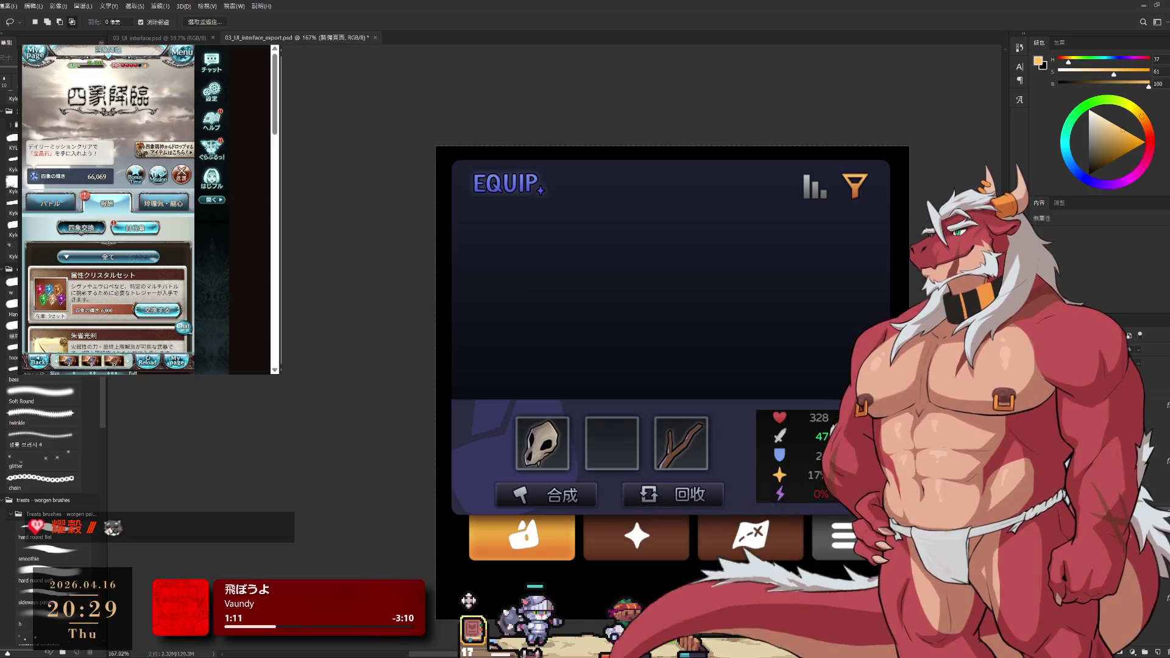
{"action": "scroll", "coordinate": [109, 199], "scroll_direction": "down", "scroll_amount": 5}
Close the game reference window and bring the HEAD, BODY and WEAPON slot labels into close view
{"action": "mouse_move", "coordinate": [622, 345]}
{"action": "left_mouse_down"}
{"action": "mouse_move", "coordinate": [449, 271]}
{"action": "mouse_move", "coordinate": [538, 276]}
{"action": "left_mouse_up"}
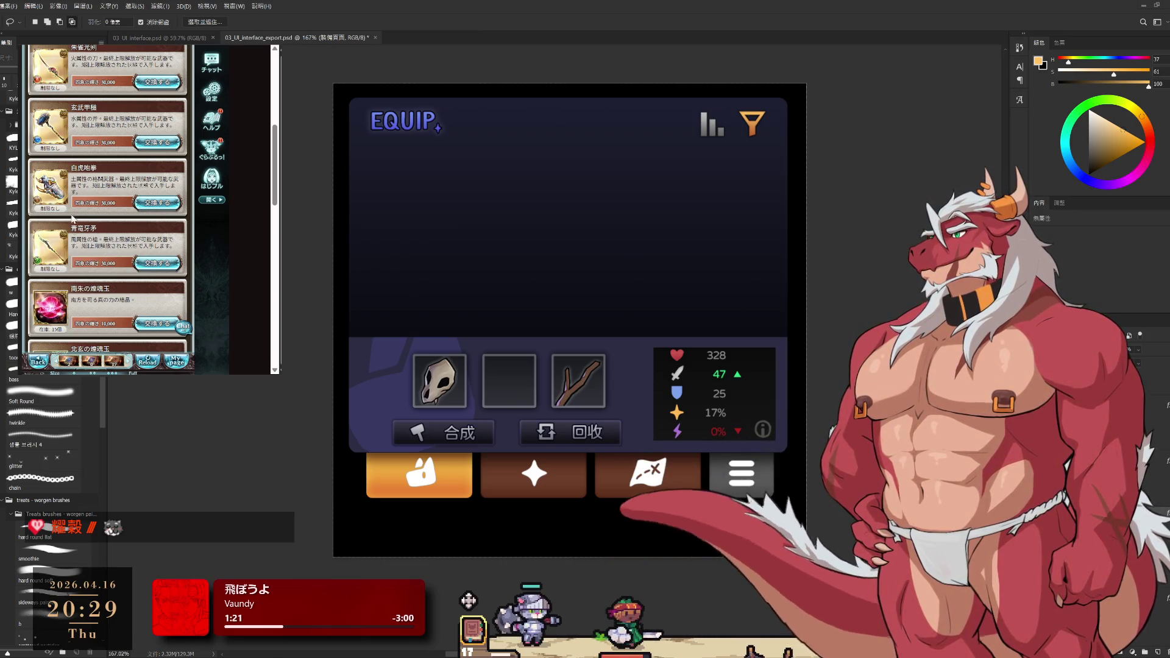
{"action": "scroll", "coordinate": [70, 267], "scroll_direction": "down", "scroll_amount": 5}
{"action": "scroll", "coordinate": [71, 266], "scroll_direction": "down", "scroll_amount": 5}
{"action": "left_click", "coordinate": [33, 309]}
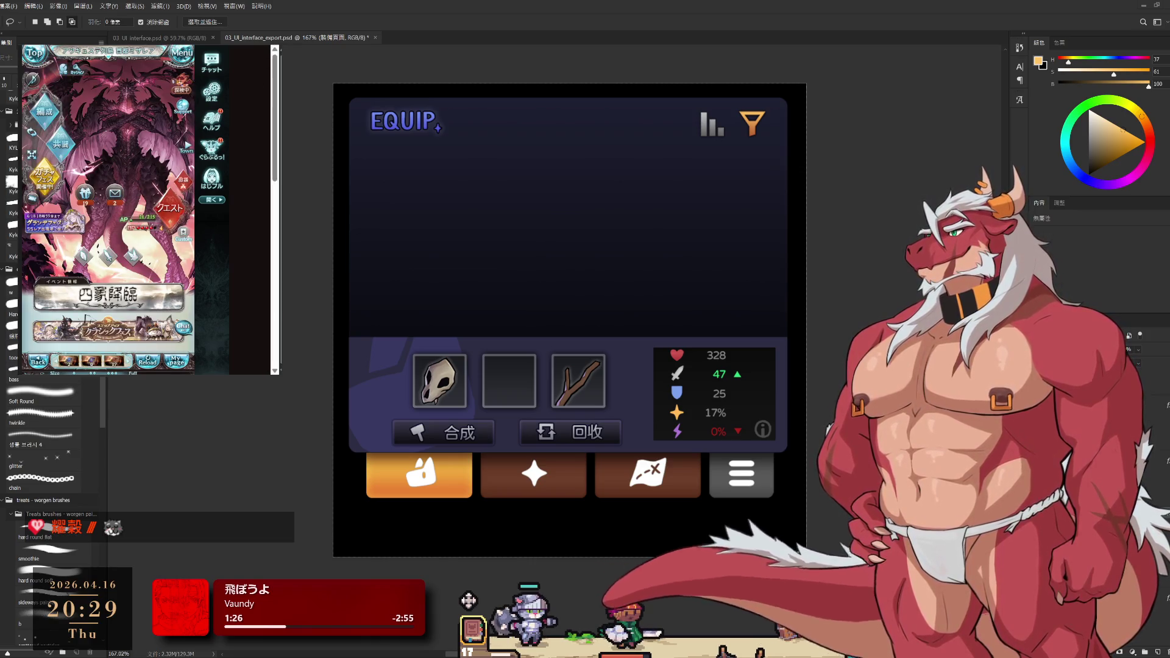
{"action": "key", "text": "alt+Tab"}
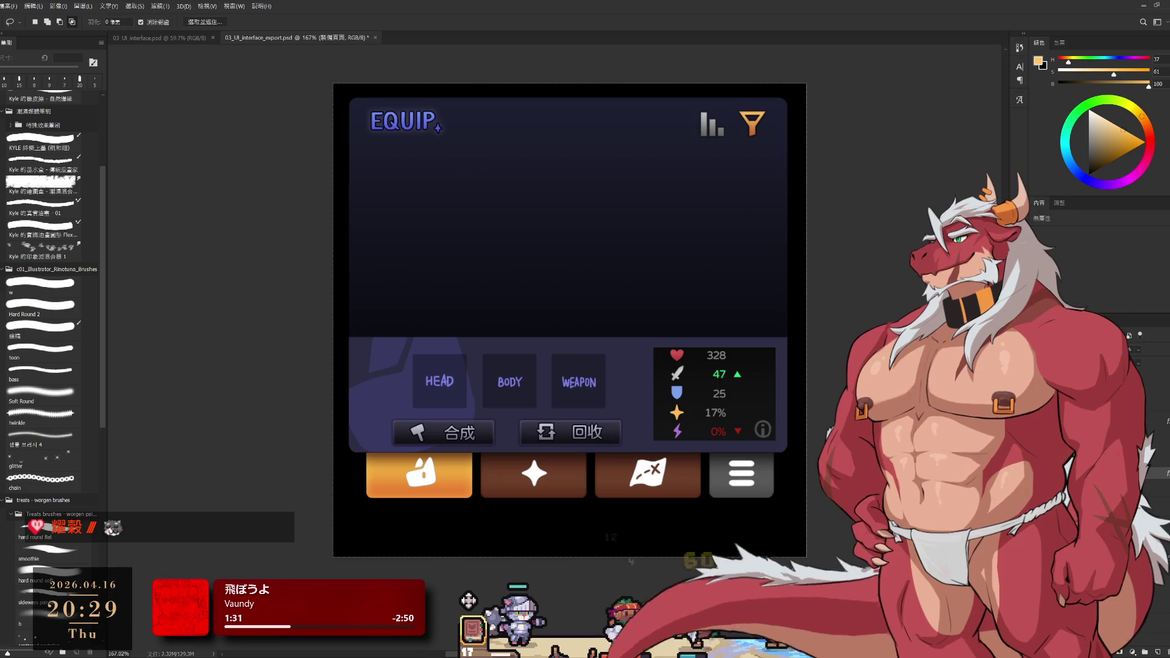
{"action": "scroll", "coordinate": [663, 422], "scroll_direction": "up", "scroll_amount": 4}
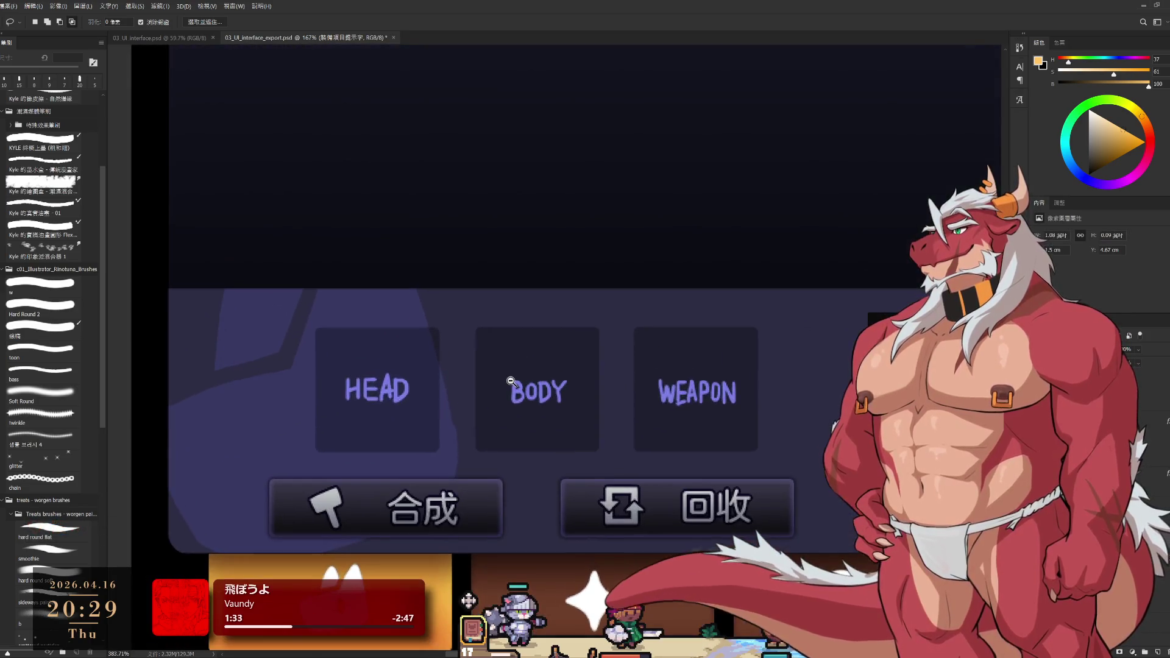
{"action": "left_click_drag", "start_coordinate": [521, 557], "coordinate": [607, 576]}
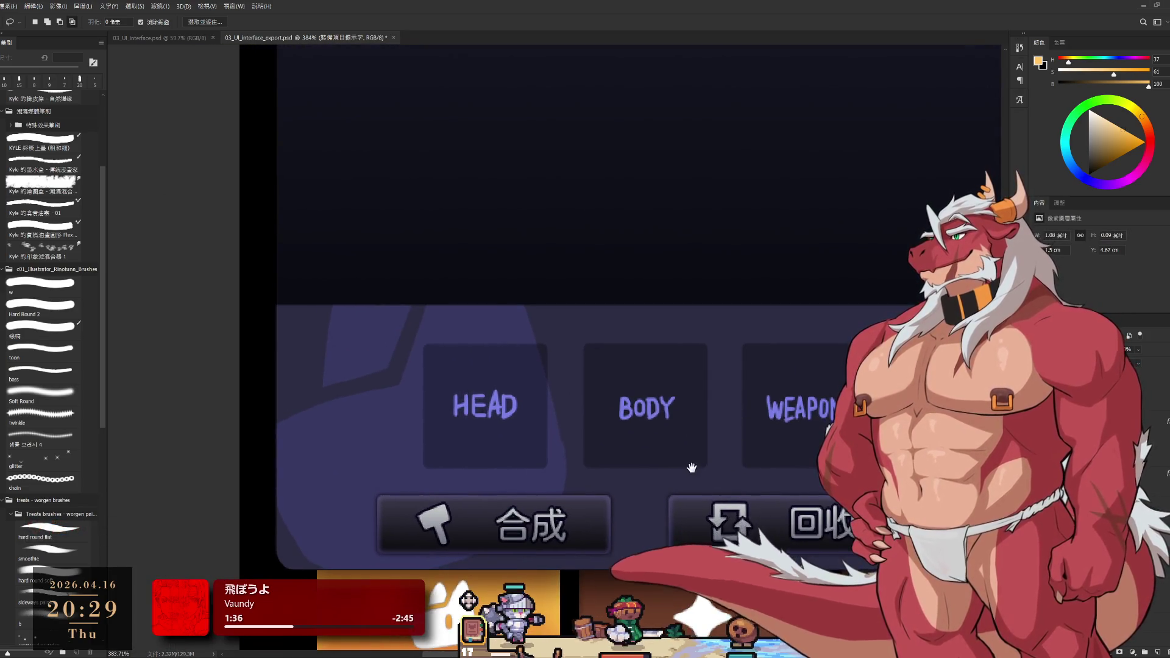
{"action": "scroll", "coordinate": [691, 468], "scroll_direction": "down", "scroll_amount": 2}
{"action": "scroll", "coordinate": [677, 461], "scroll_direction": "down", "scroll_amount": 2}
{"action": "scroll", "coordinate": [676, 461], "scroll_direction": "down", "scroll_amount": 1}
{"action": "scroll", "coordinate": [677, 461], "scroll_direction": "up", "scroll_amount": 6}
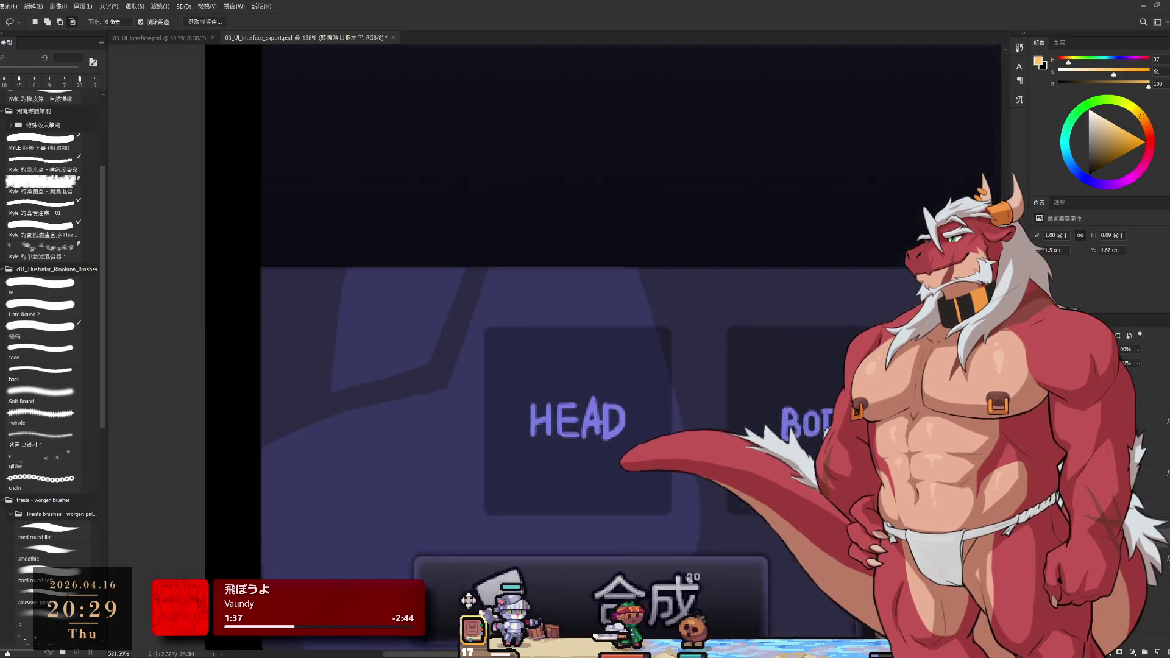
{"action": "scroll", "coordinate": [609, 439], "scroll_direction": "up", "scroll_amount": 1}
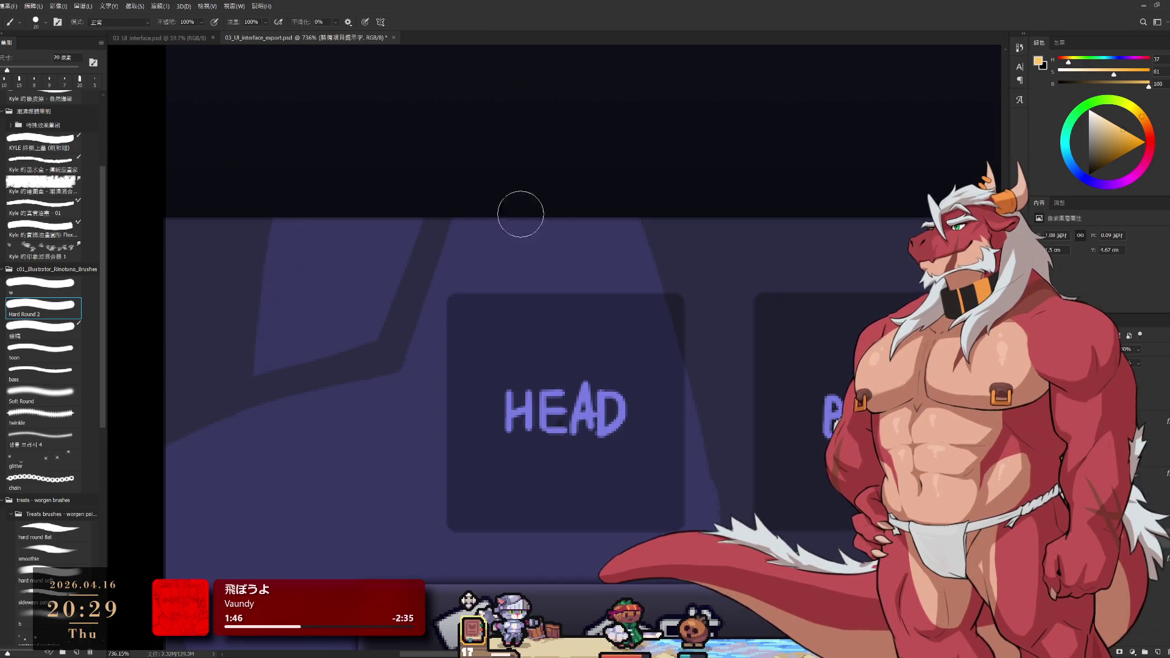
Sample the HEAD letter colour, erase the A, and ready a smaller brush for fine lettering
{"action": "left_click", "coordinate": [541, 414], "text": "alt"}
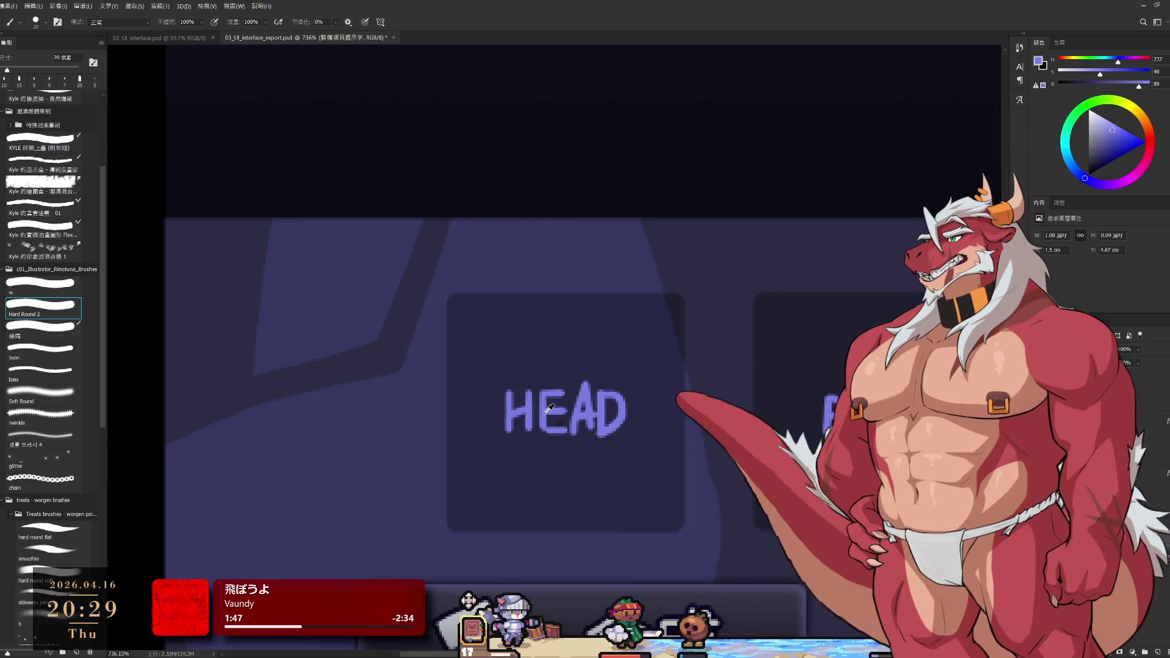
{"action": "key", "text": "e"}
{"action": "mouse_move", "coordinate": [588, 405]}
{"action": "left_mouse_down"}
{"action": "mouse_move", "coordinate": [585, 414]}
{"action": "mouse_move", "coordinate": [621, 416]}
{"action": "left_mouse_up"}
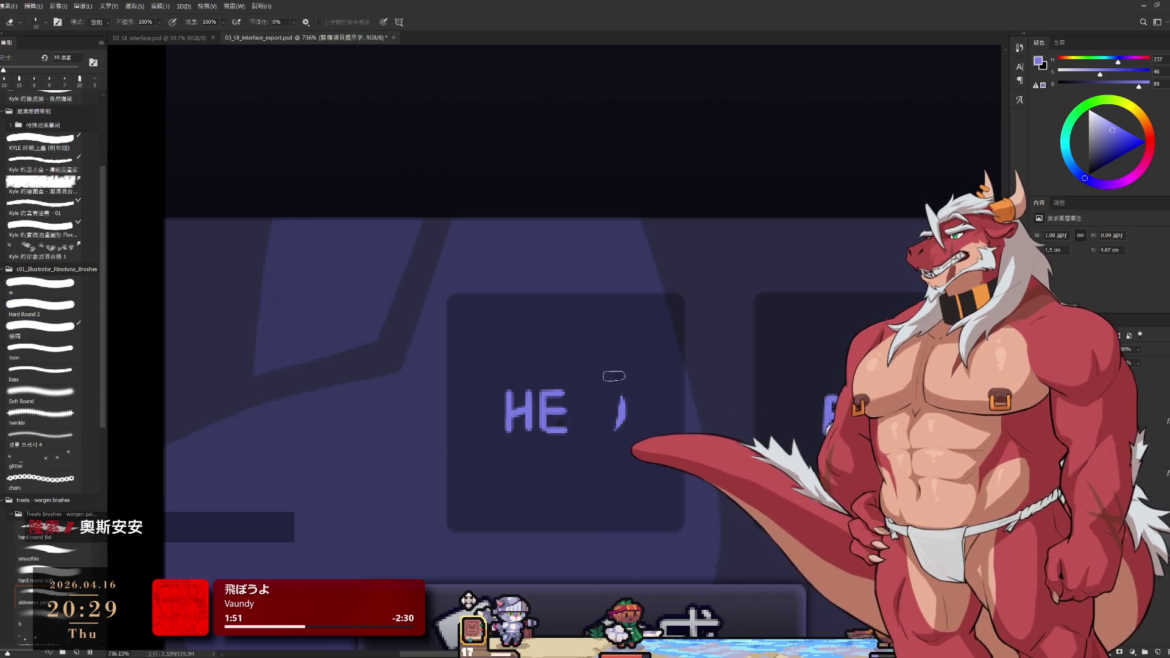
{"action": "key", "text": "b"}
{"action": "key", "text": "bracketleft"}
{"action": "key", "text": "bracketleft"}
{"action": "key", "text": "bracketleft"}
Attempt hand-drawn slash strokes for the A after HE, undoing each try and shrinking the brush
{"action": "key", "text": "ctrl+z"}
{"action": "mouse_move", "coordinate": [576, 429]}
{"action": "left_mouse_down"}
{"action": "mouse_move", "coordinate": [589, 391]}
{"action": "mouse_move", "coordinate": [603, 431]}
{"action": "left_mouse_up"}
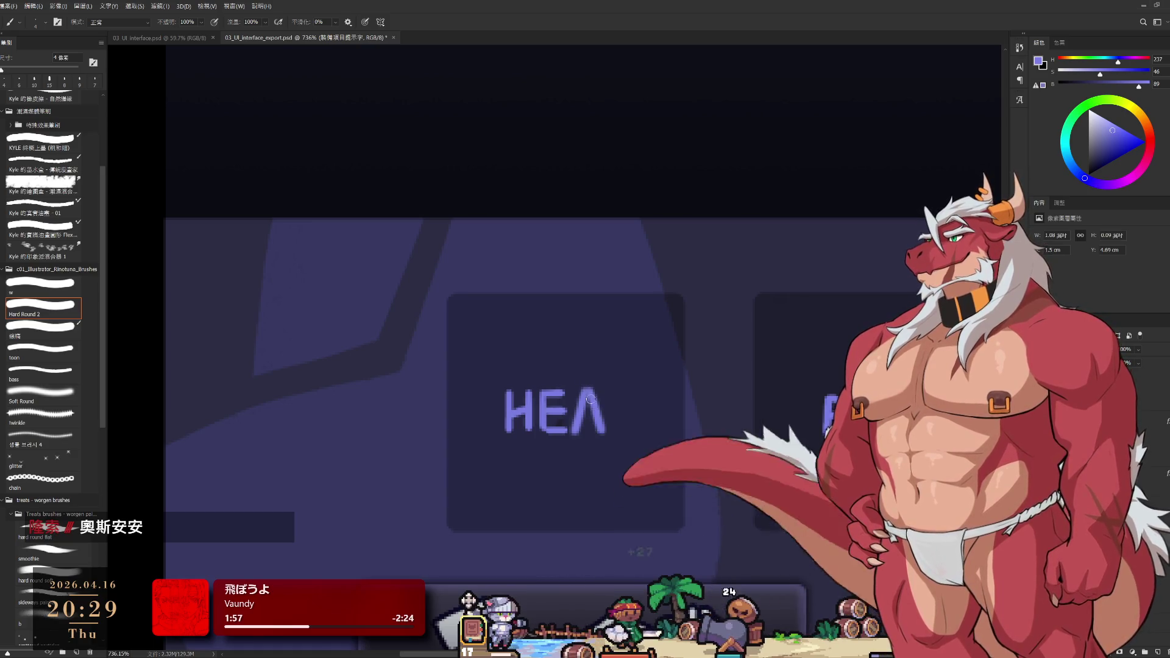
{"action": "key", "text": "ctrl+z"}
{"action": "key", "text": "ctrl+z"}
{"action": "mouse_move", "coordinate": [589, 391]}
{"action": "left_mouse_down"}
{"action": "mouse_move", "coordinate": [579, 424]}
{"action": "mouse_move", "coordinate": [605, 437]}
{"action": "mouse_move", "coordinate": [601, 418]}
{"action": "left_mouse_up"}
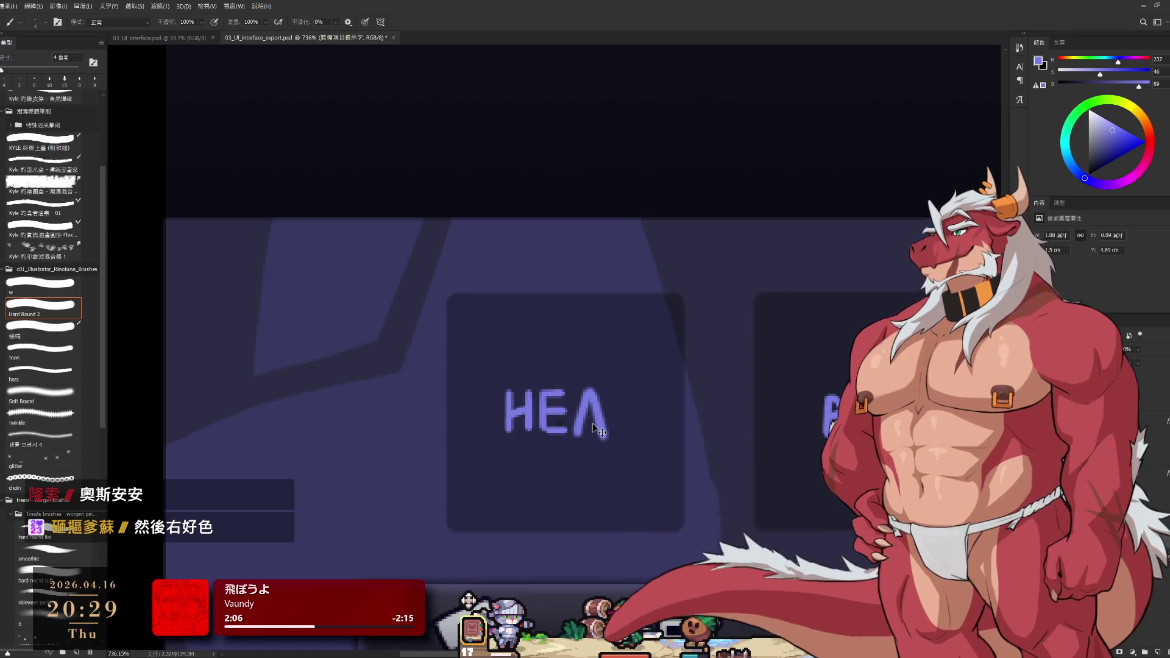
{"action": "key", "text": "ctrl+z"}
{"action": "key", "text": "ctrl+z"}
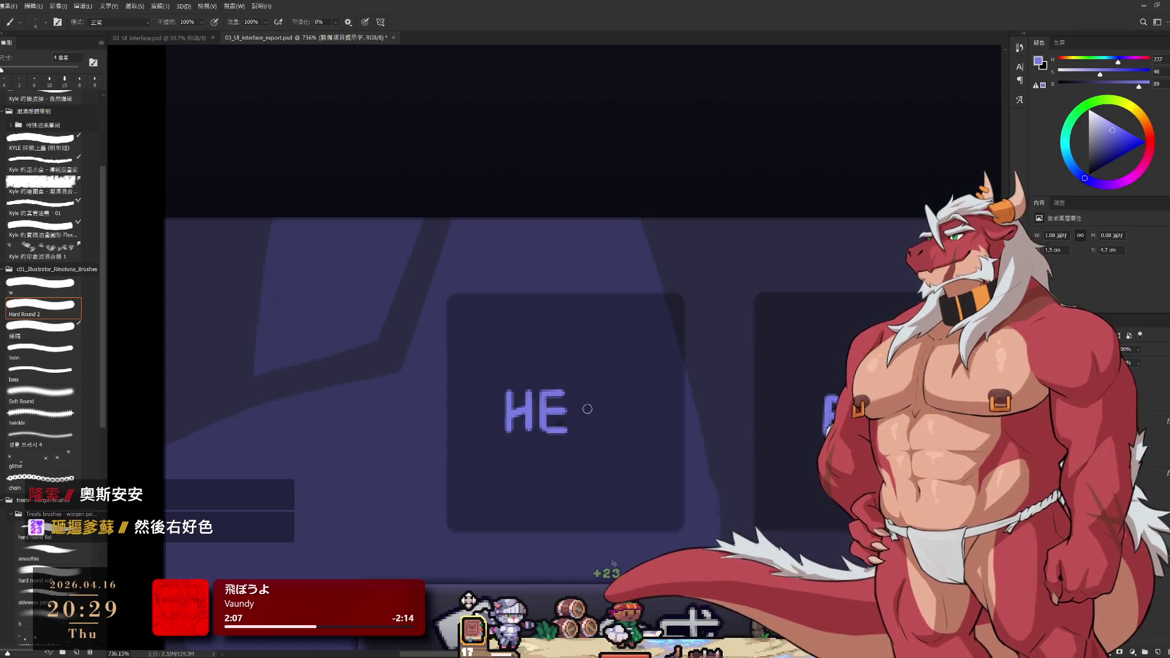
{"action": "key", "text": "bracketleft"}
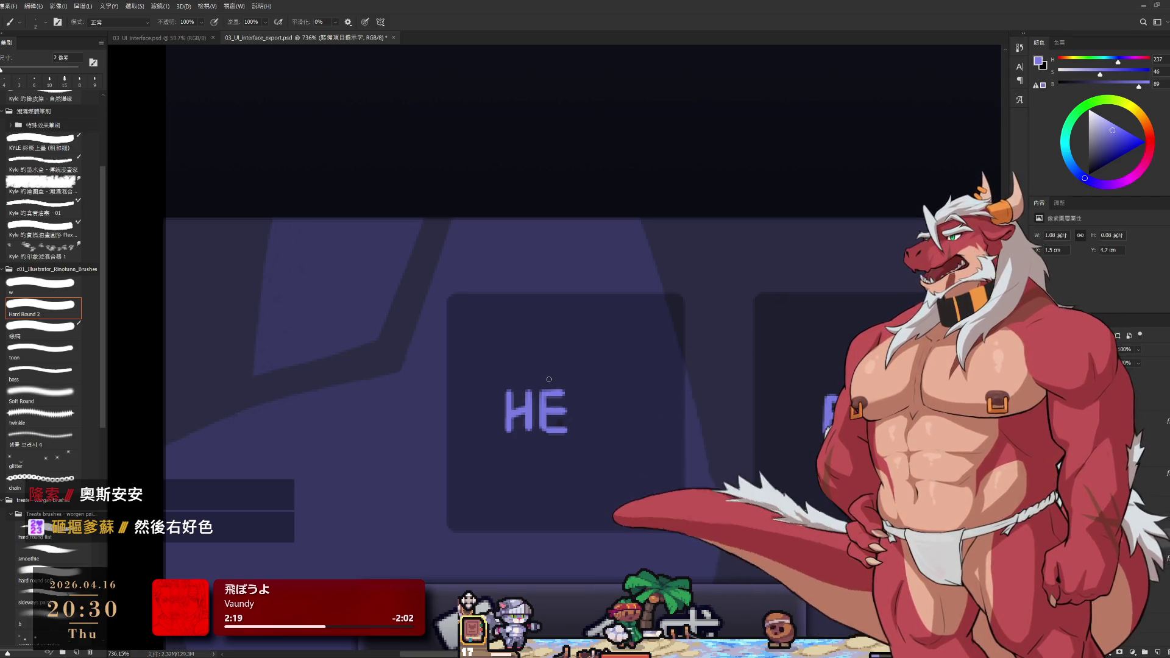
{"action": "scroll", "coordinate": [664, 420], "scroll_direction": "up", "scroll_amount": 2}
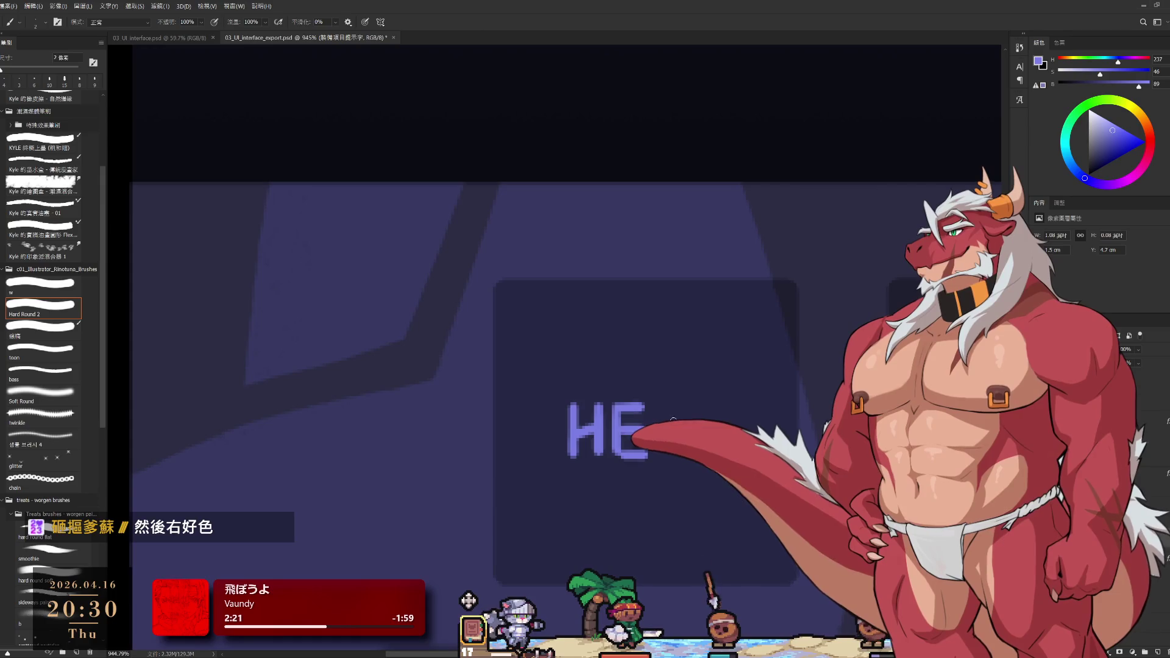
Paint the two strokes forming the A of the HEAD label
{"action": "left_click_drag", "start_coordinate": [674, 403], "coordinate": [655, 450]}
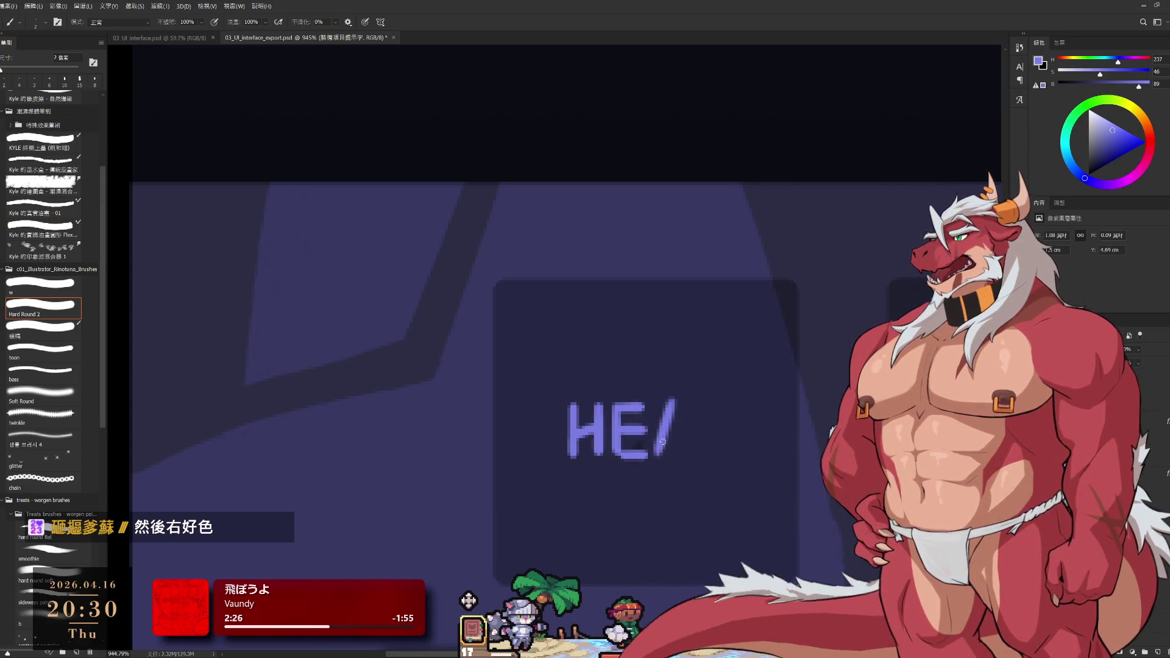
{"action": "mouse_move", "coordinate": [675, 402]}
{"action": "left_mouse_down"}
{"action": "mouse_move", "coordinate": [688, 451]}
{"action": "mouse_move", "coordinate": [683, 437]}
{"action": "left_mouse_up"}
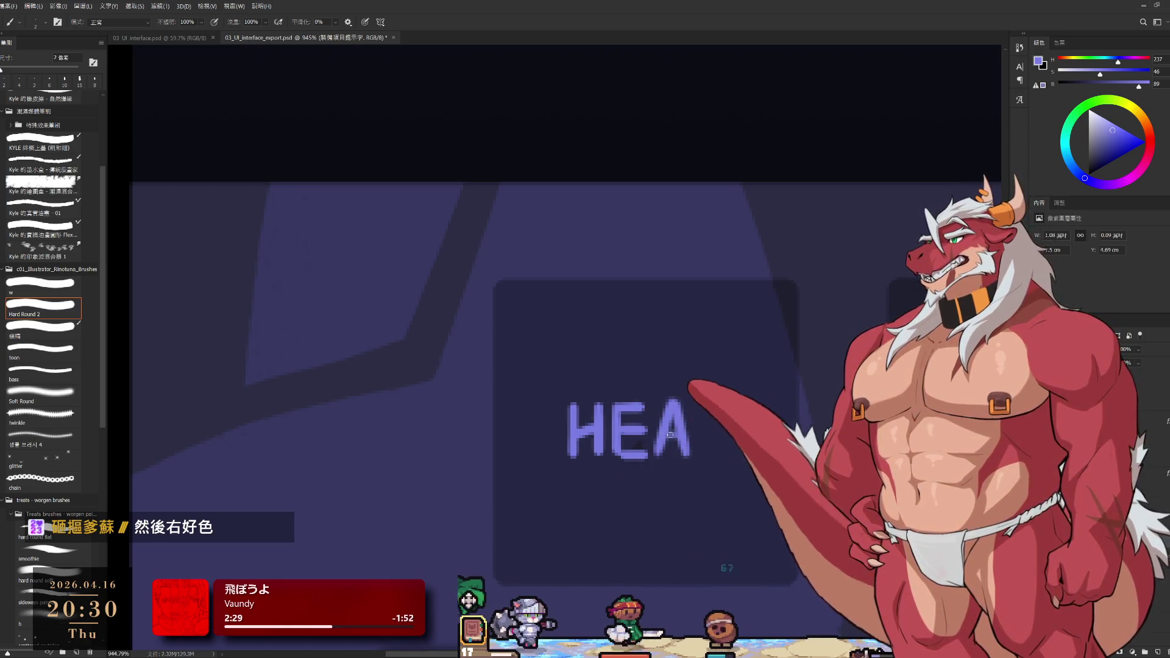
{"action": "mouse_move", "coordinate": [708, 461]}
{"action": "left_mouse_down"}
{"action": "mouse_move", "coordinate": [747, 416]}
{"action": "mouse_move", "coordinate": [725, 445]}
{"action": "left_mouse_up"}
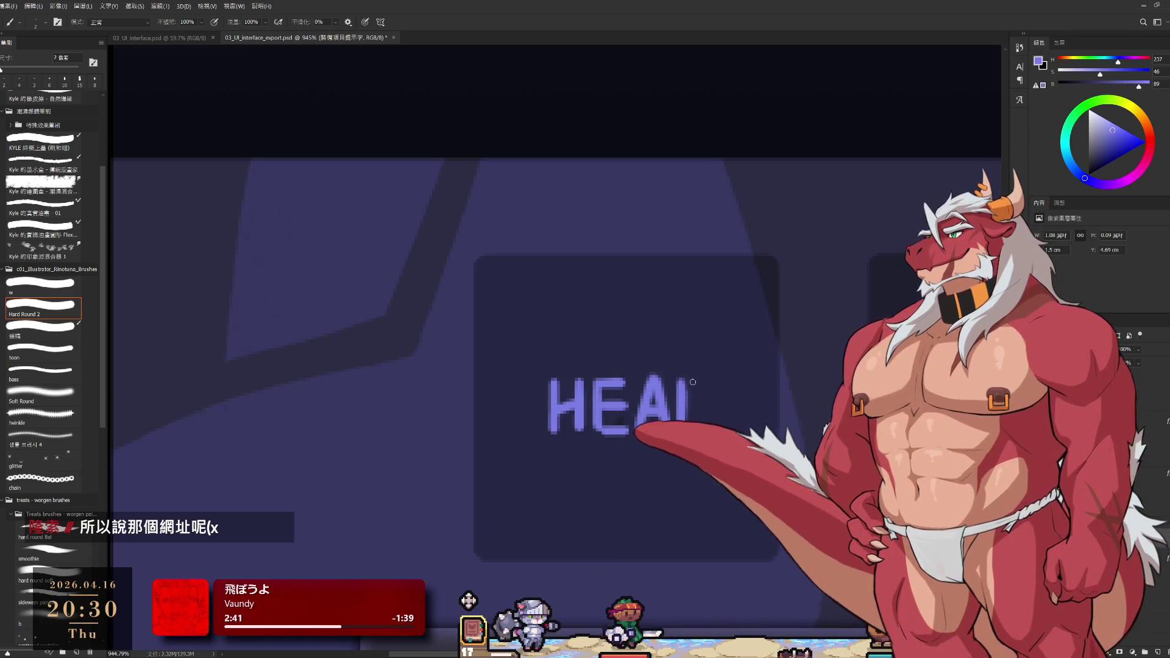
Erase the old D's bowl, thicken its stem and paint a curved bowl to form the D
{"action": "key", "text": "e"}
{"action": "left_click_drag", "start_coordinate": [711, 389], "coordinate": [703, 426]}
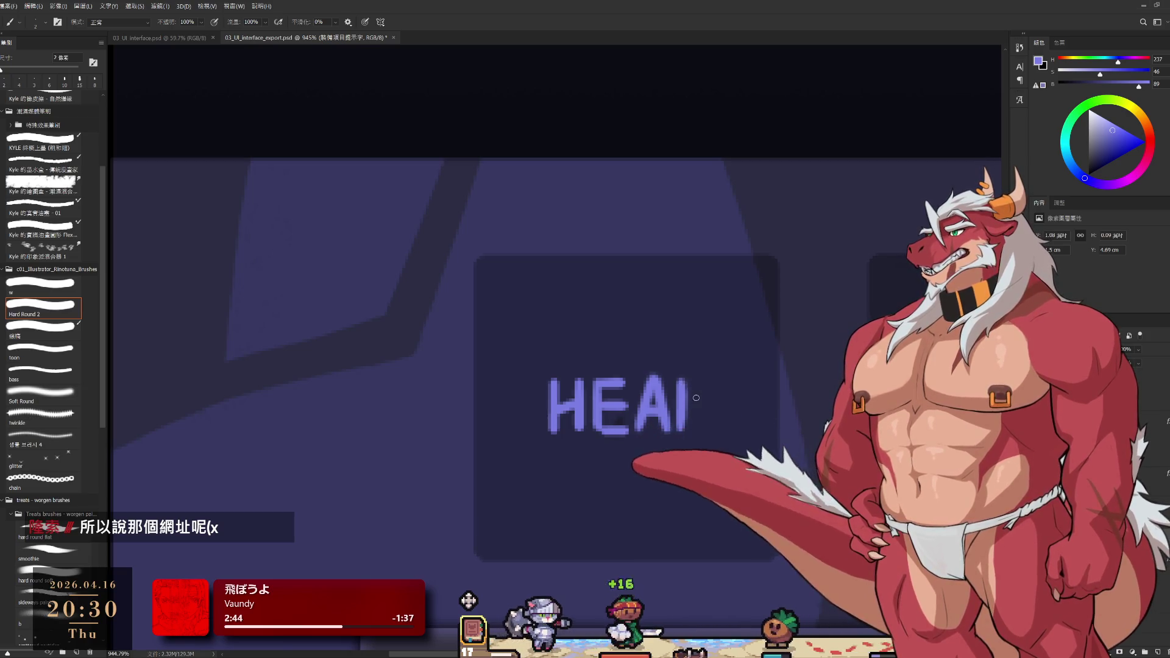
{"action": "key", "text": "b"}
{"action": "left_click_drag", "start_coordinate": [688, 377], "coordinate": [688, 429]}
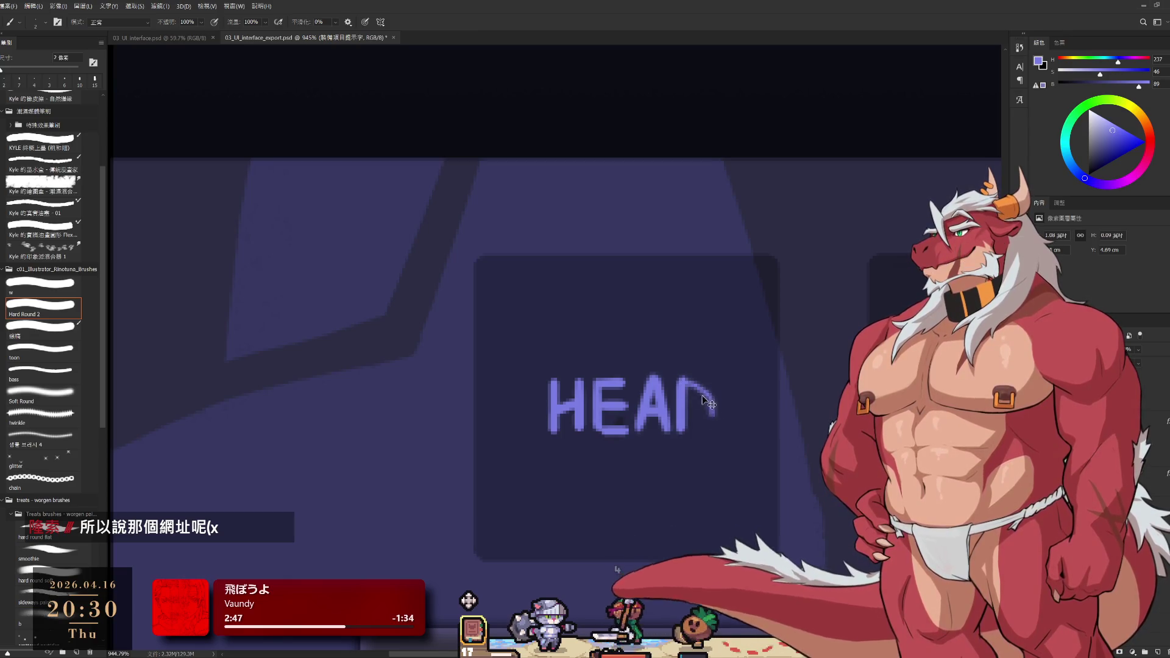
{"action": "left_click_drag", "start_coordinate": [685, 381], "coordinate": [694, 429]}
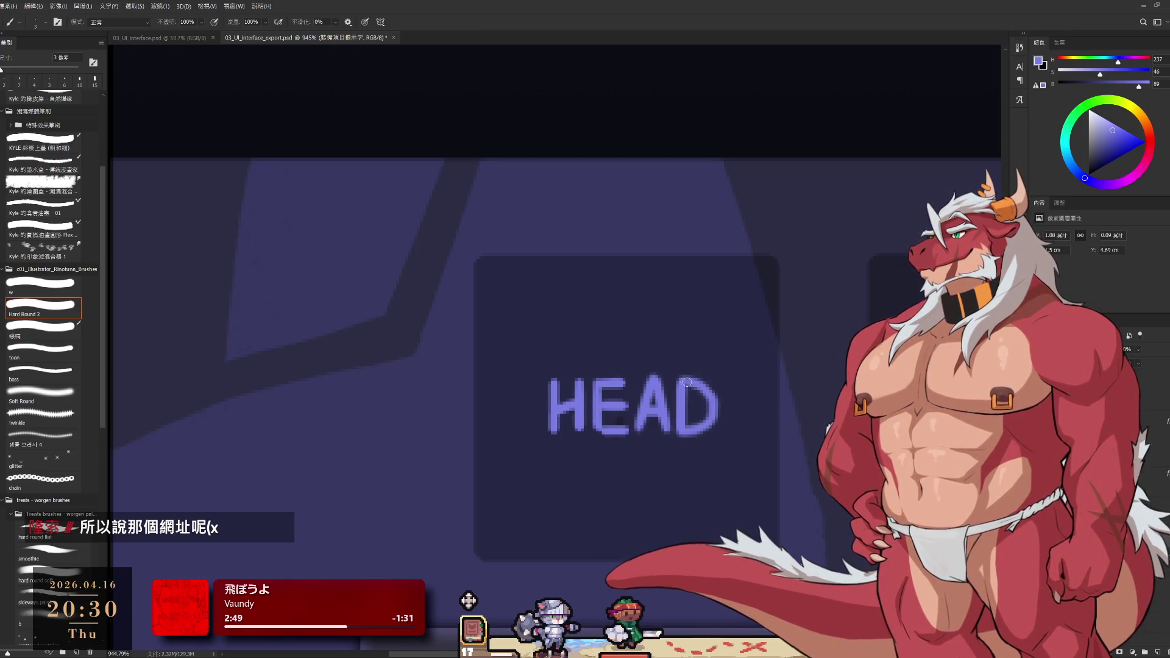
Undo and redo the D's bowl stroke, then redraw it cleanly
{"action": "key", "text": "ctrl+z"}
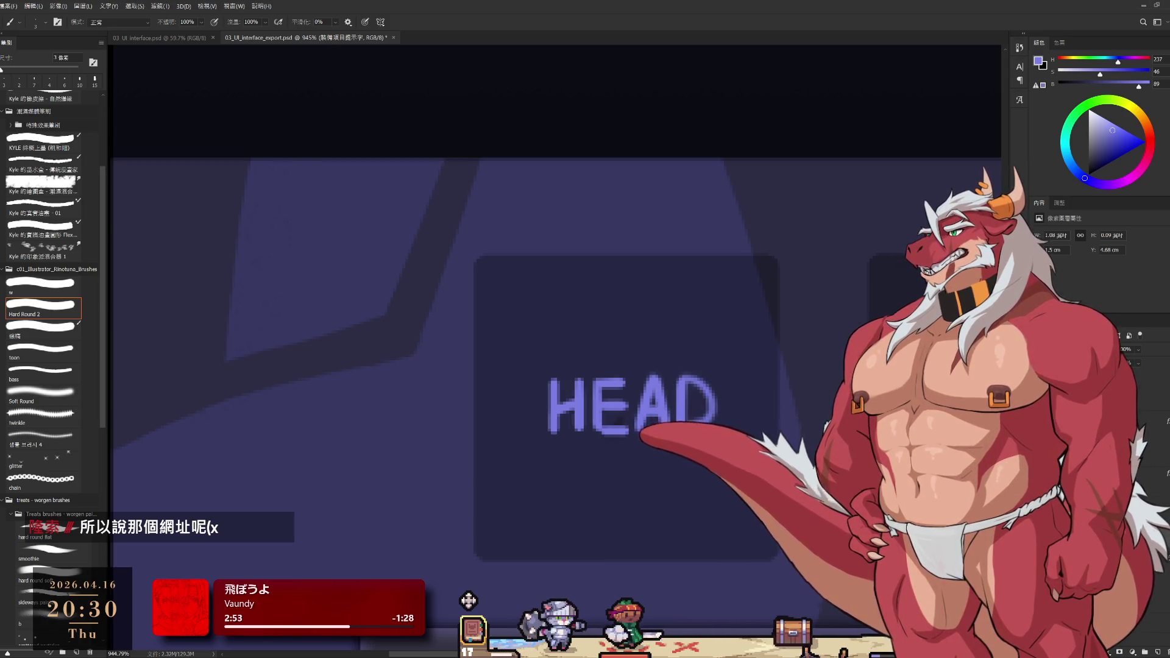
{"action": "key", "text": "ctrl+z"}
{"action": "key", "text": "ctrl+shift+z"}
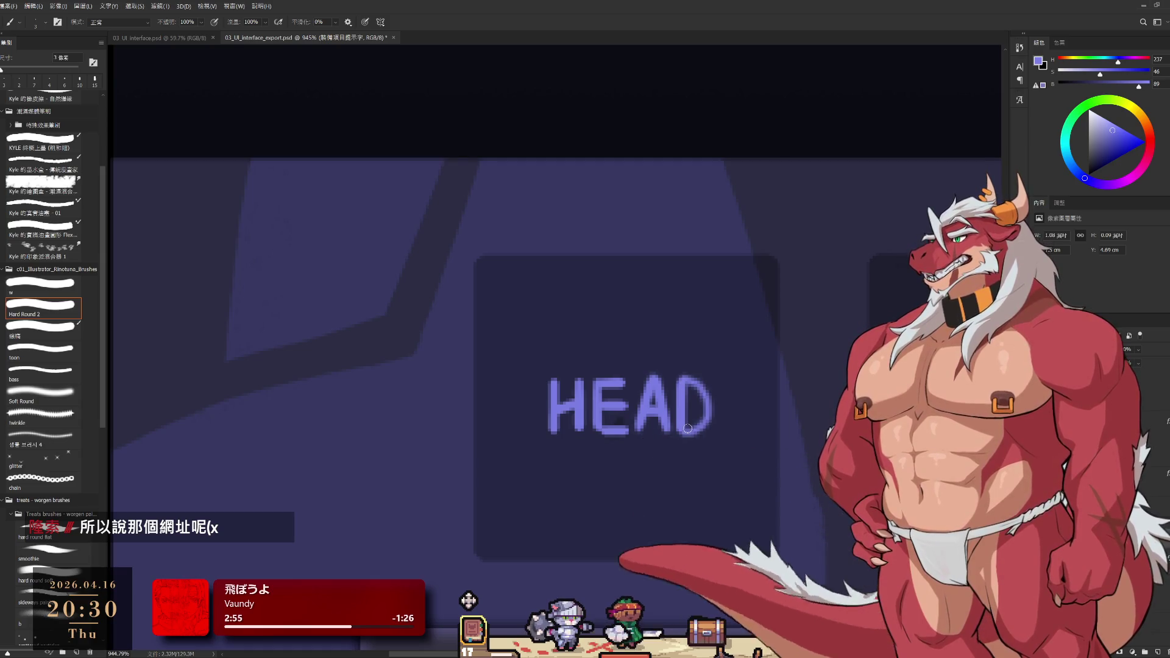
{"action": "left_click_drag", "start_coordinate": [687, 380], "coordinate": [703, 420]}
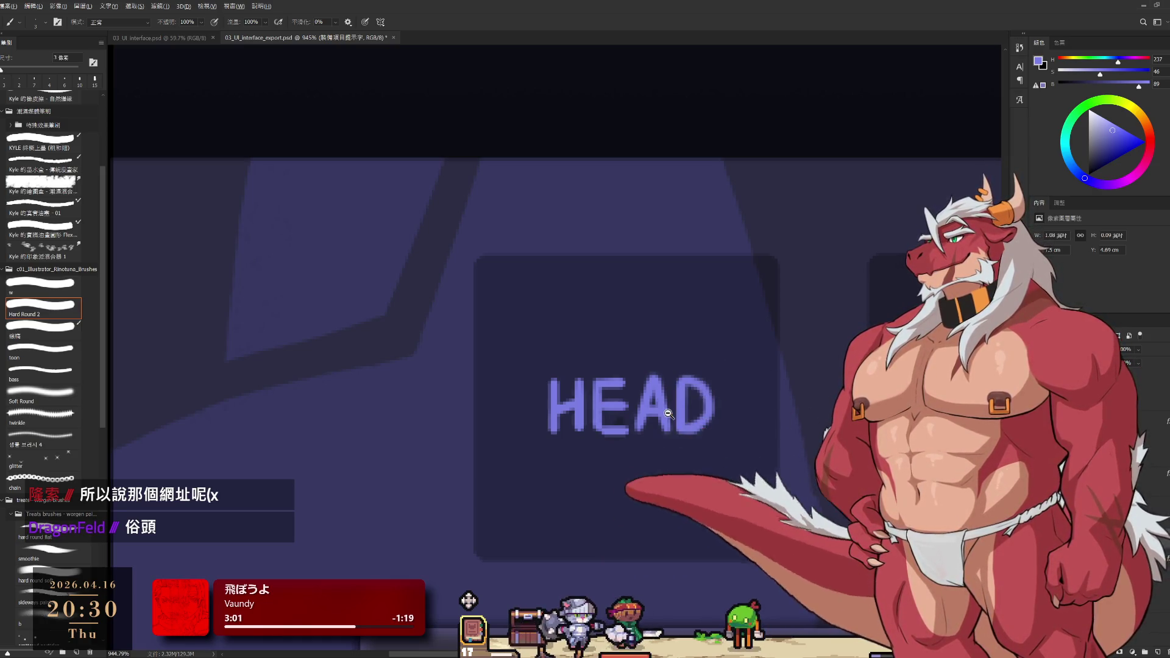
{"action": "scroll", "coordinate": [697, 427], "scroll_direction": "down", "scroll_amount": 5}
{"action": "scroll", "coordinate": [812, 412], "scroll_direction": "up", "scroll_amount": 3}
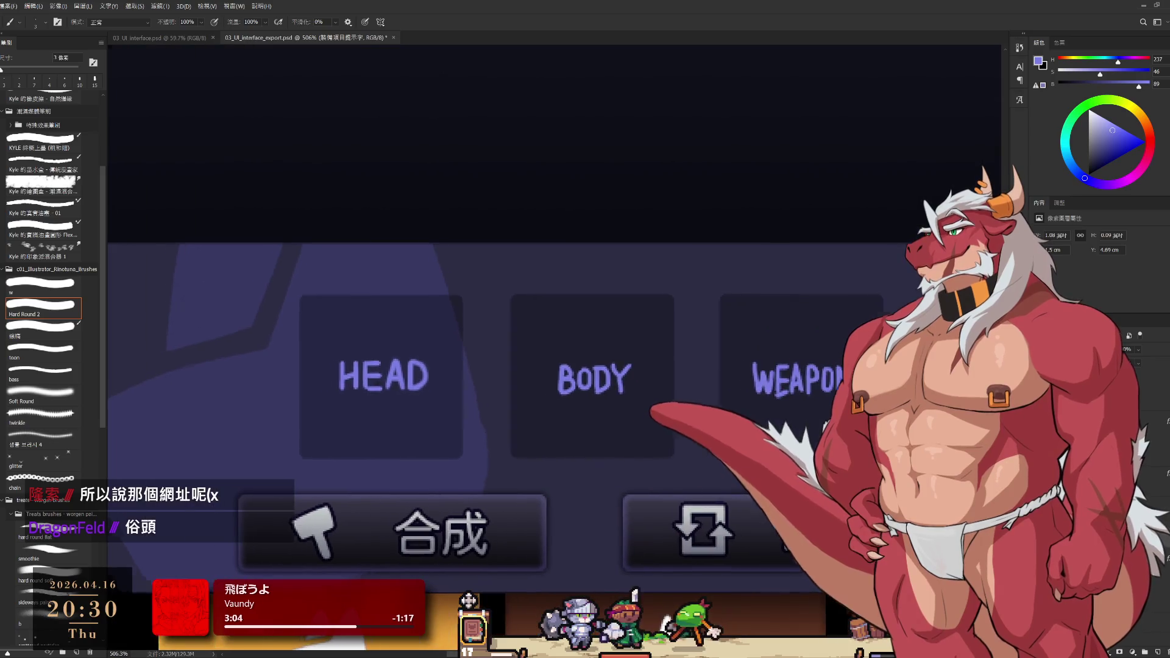
{"action": "scroll", "coordinate": [812, 411], "scroll_direction": "up", "scroll_amount": 2}
Paint the bottom bar of the E in WEAPON so its misshapen F reads as a proper E
{"action": "key", "text": "e"}
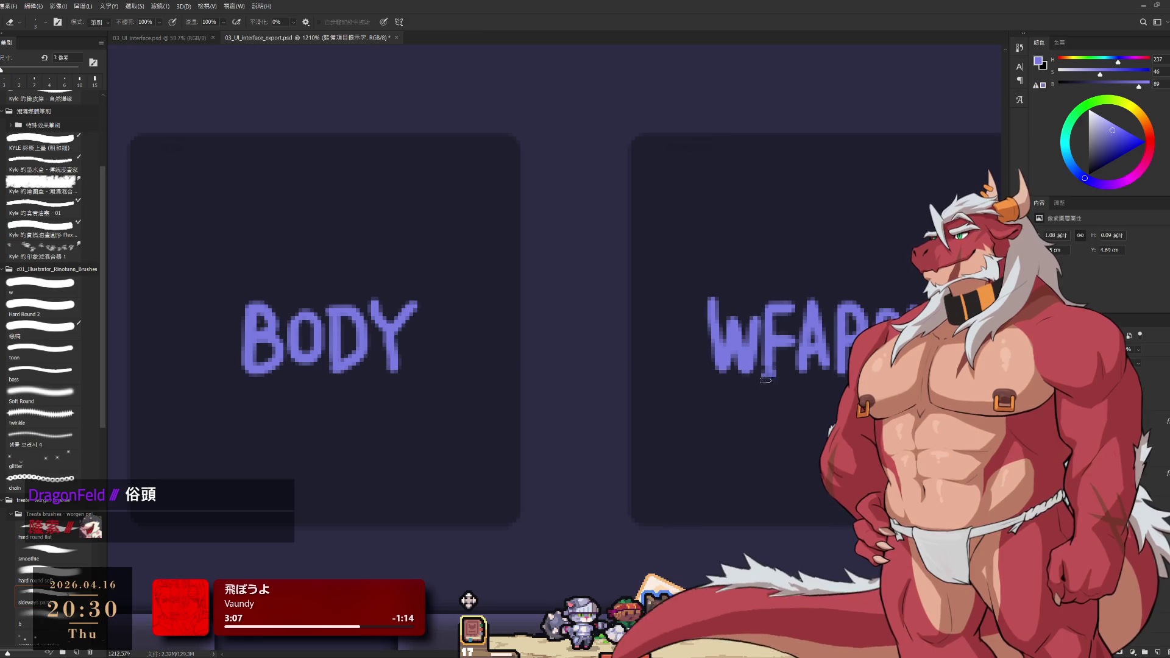
{"action": "key", "text": "b"}
{"action": "left_click_drag", "start_coordinate": [767, 368], "coordinate": [733, 388]}
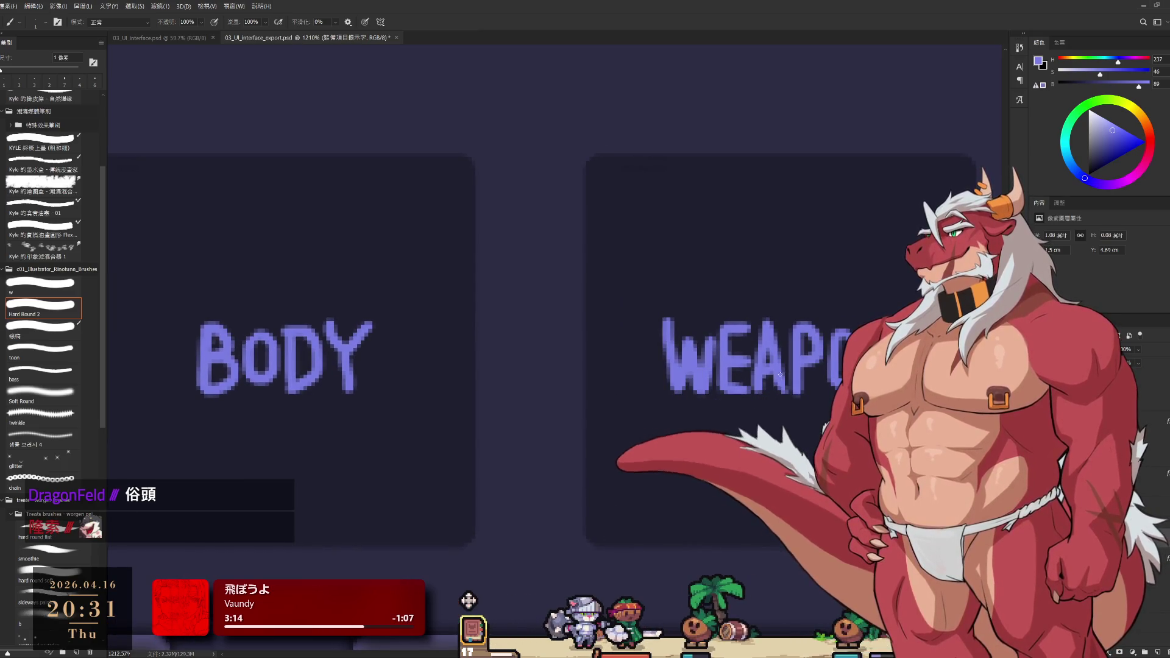
{"action": "scroll", "coordinate": [801, 385], "scroll_direction": "down", "scroll_amount": 2}
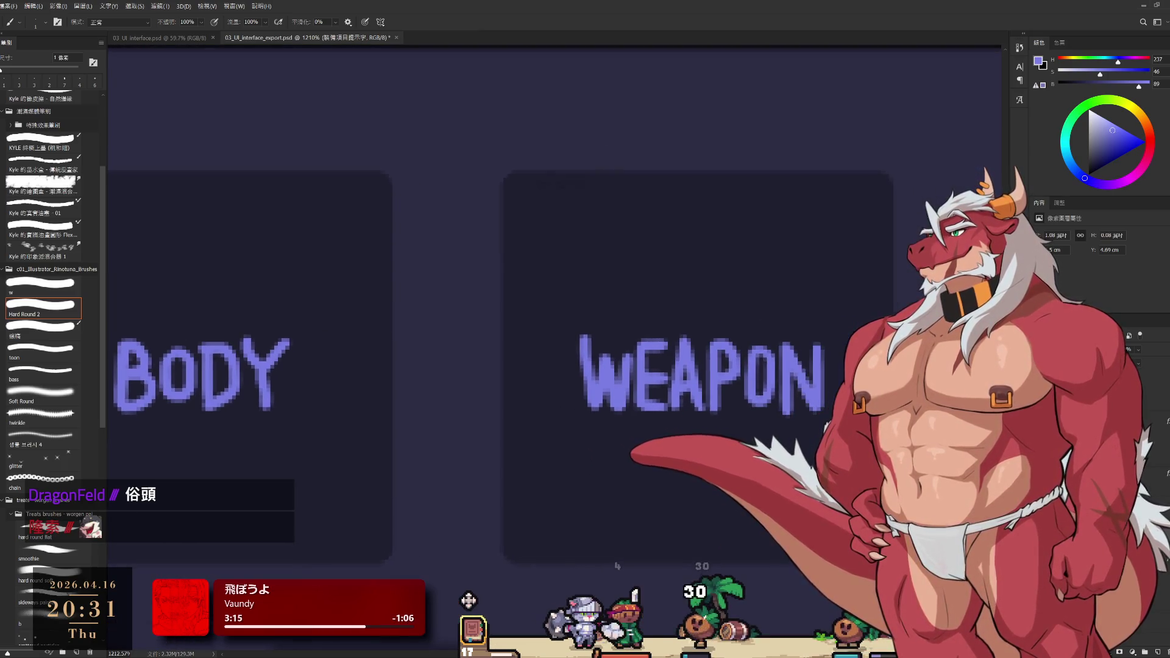
{"action": "scroll", "coordinate": [810, 400], "scroll_direction": "down", "scroll_amount": 2}
{"action": "scroll", "coordinate": [810, 400], "scroll_direction": "down", "scroll_amount": 2}
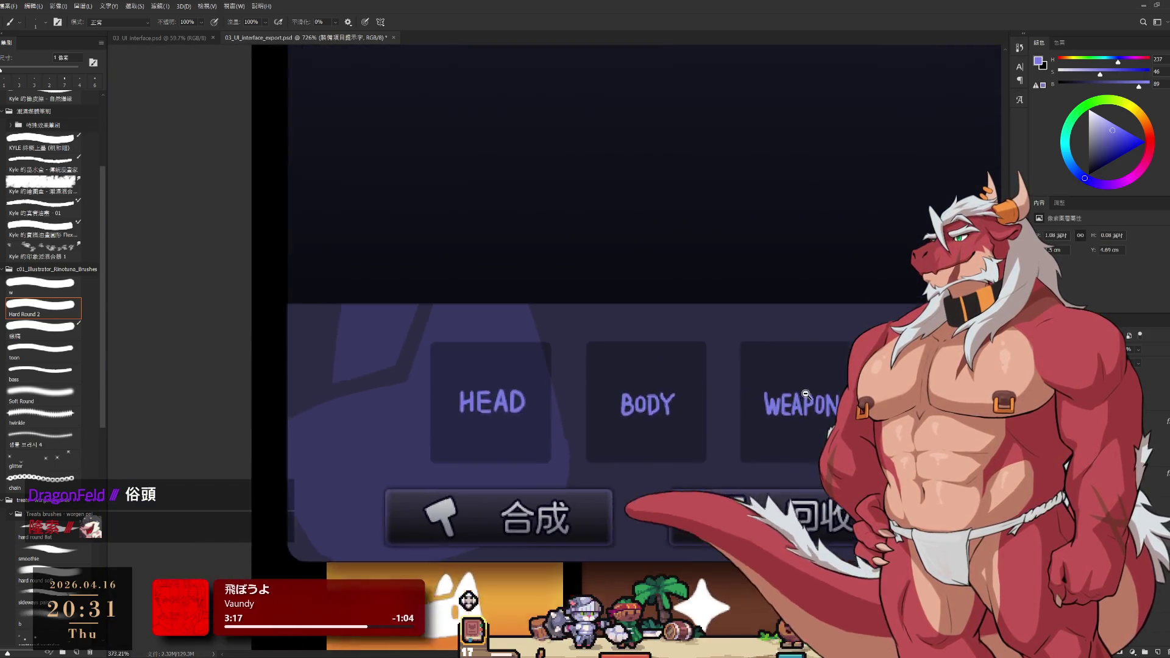
{"action": "scroll", "coordinate": [732, 390], "scroll_direction": "left", "scroll_amount": 5}
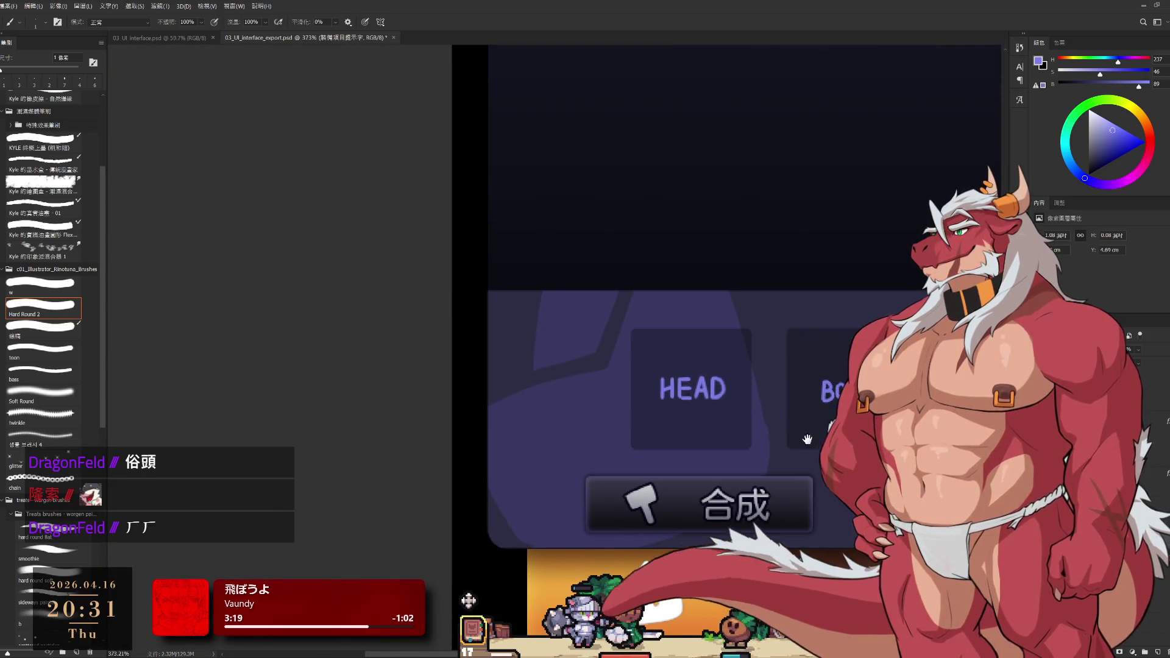
{"action": "left_click_drag", "start_coordinate": [807, 440], "coordinate": [686, 439]}
{"action": "scroll", "coordinate": [679, 423], "scroll_direction": "down", "scroll_amount": 2}
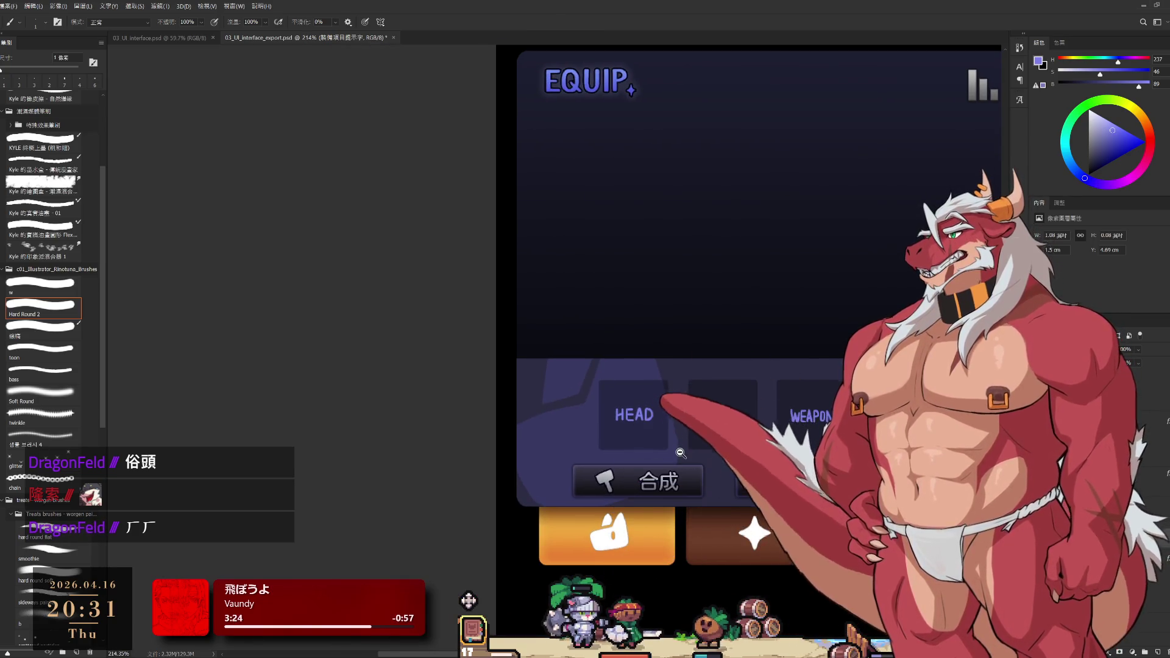
{"action": "scroll", "coordinate": [657, 430], "scroll_direction": "up", "scroll_amount": 2}
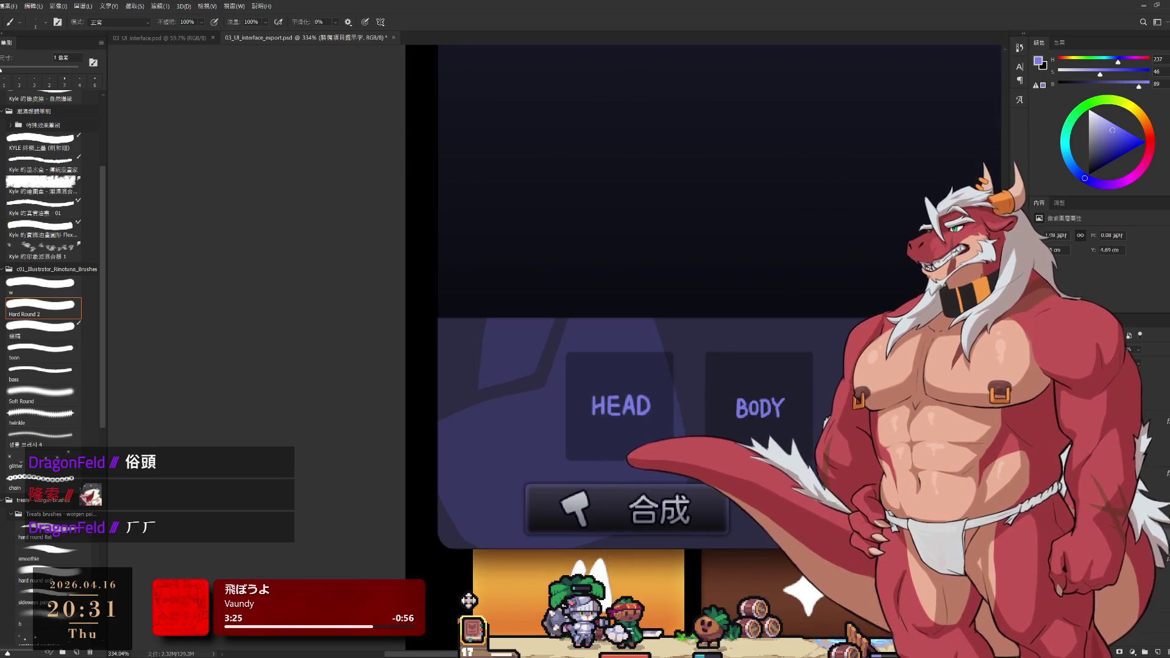
{"action": "scroll", "coordinate": [615, 413], "scroll_direction": "down", "scroll_amount": 2}
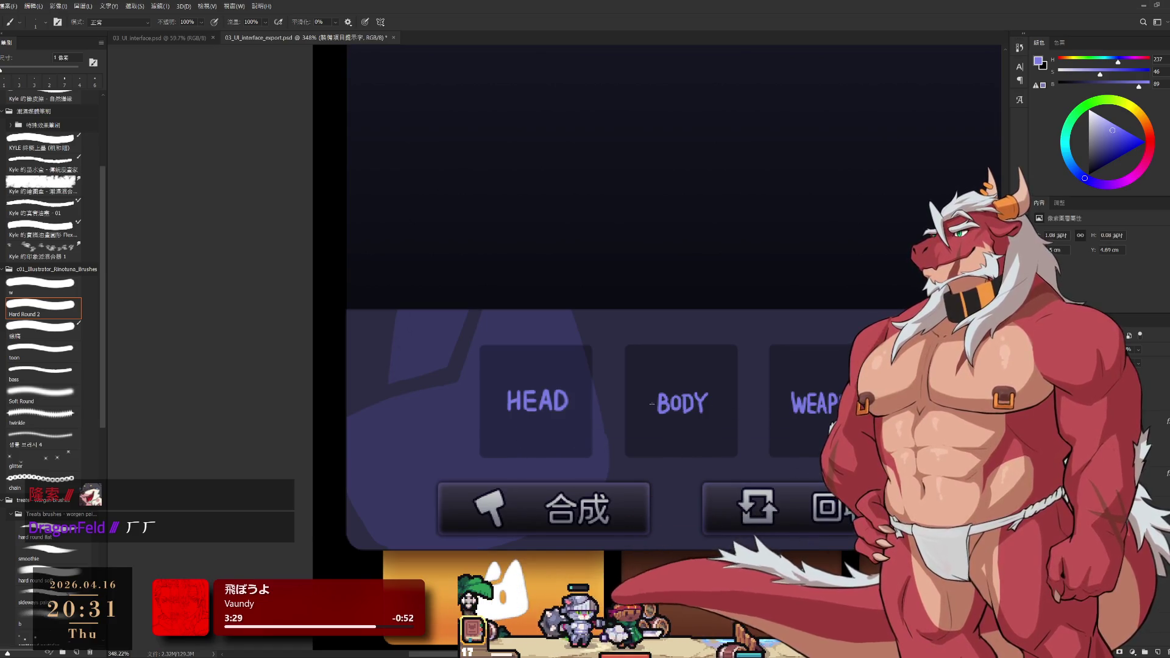
{"action": "key", "text": "l"}
Lasso the HEAD label and move it onto the middle slot, leaving the first slot empty
{"action": "left_click_drag", "start_coordinate": [483, 373], "coordinate": [595, 370]}
{"action": "left_click_drag", "start_coordinate": [550, 404], "coordinate": [697, 412]}
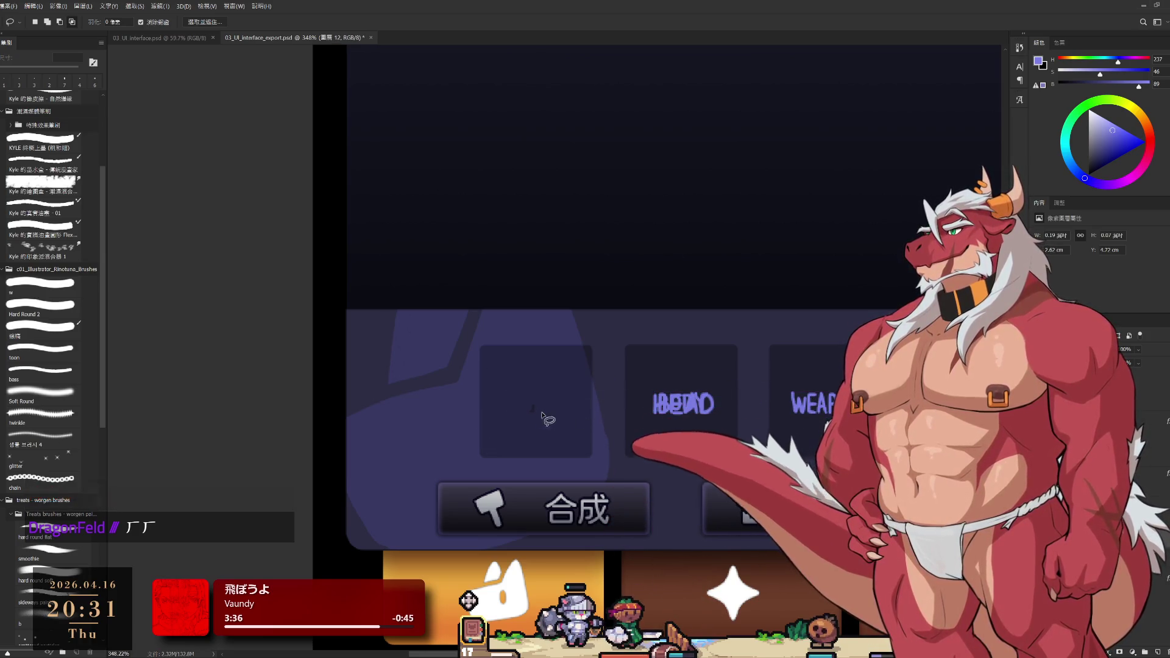
{"action": "left_click", "coordinate": [485, 450]}
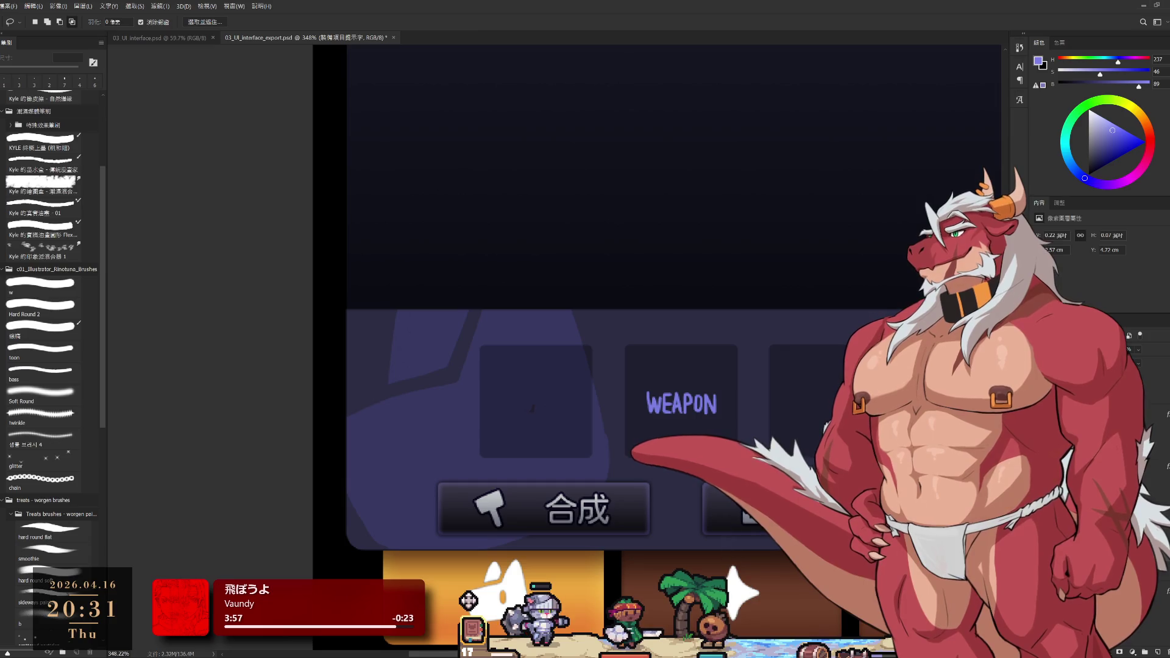
Switch to the WEAPON label layer so only BODY remains showing in the middle slot
{"action": "key", "text": "Return"}
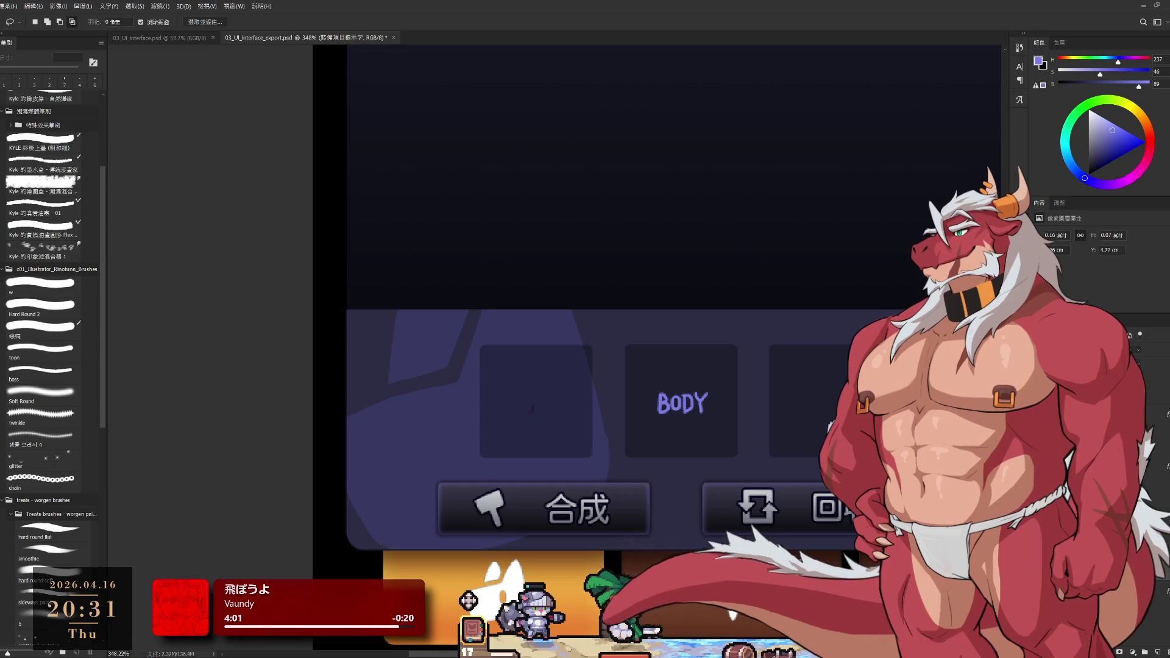
{"action": "key", "text": "h"}
{"action": "key", "text": "l"}
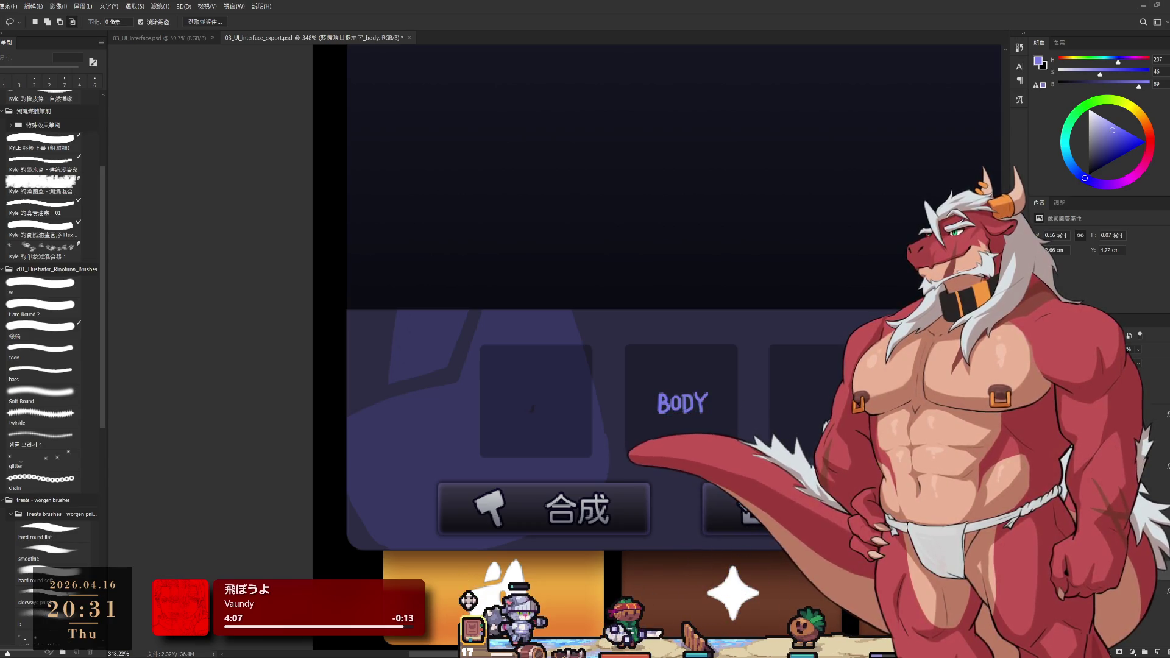
{"action": "scroll", "coordinate": [636, 473], "scroll_direction": "down", "scroll_amount": 4}
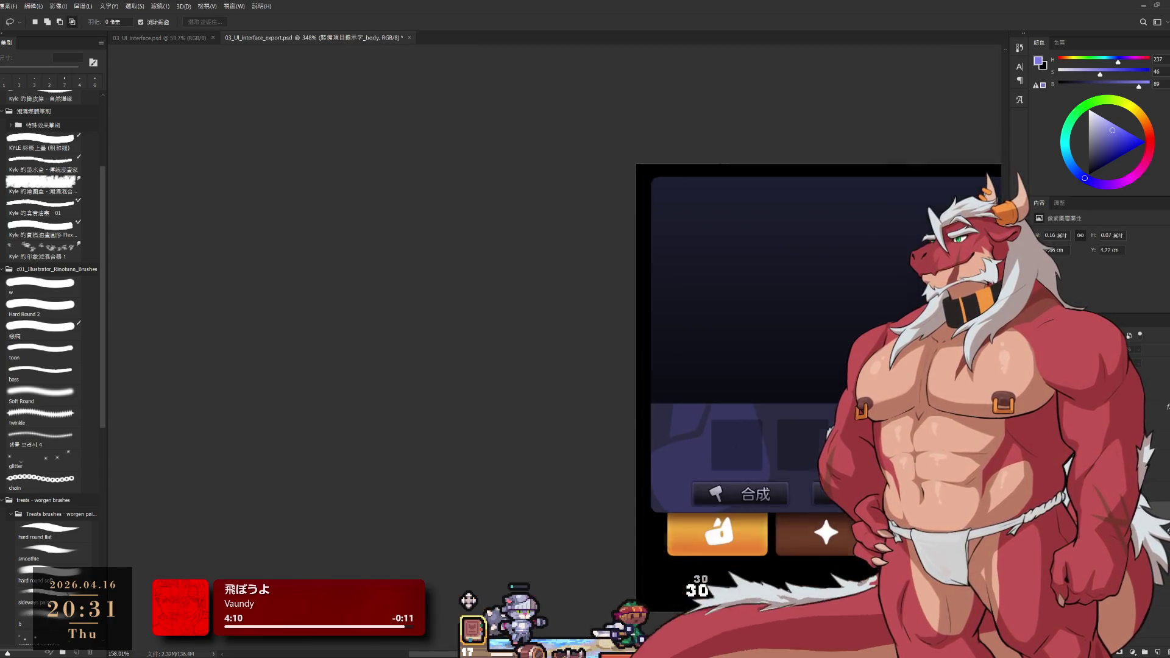
{"action": "scroll", "coordinate": [787, 506], "scroll_direction": "up", "scroll_amount": 2}
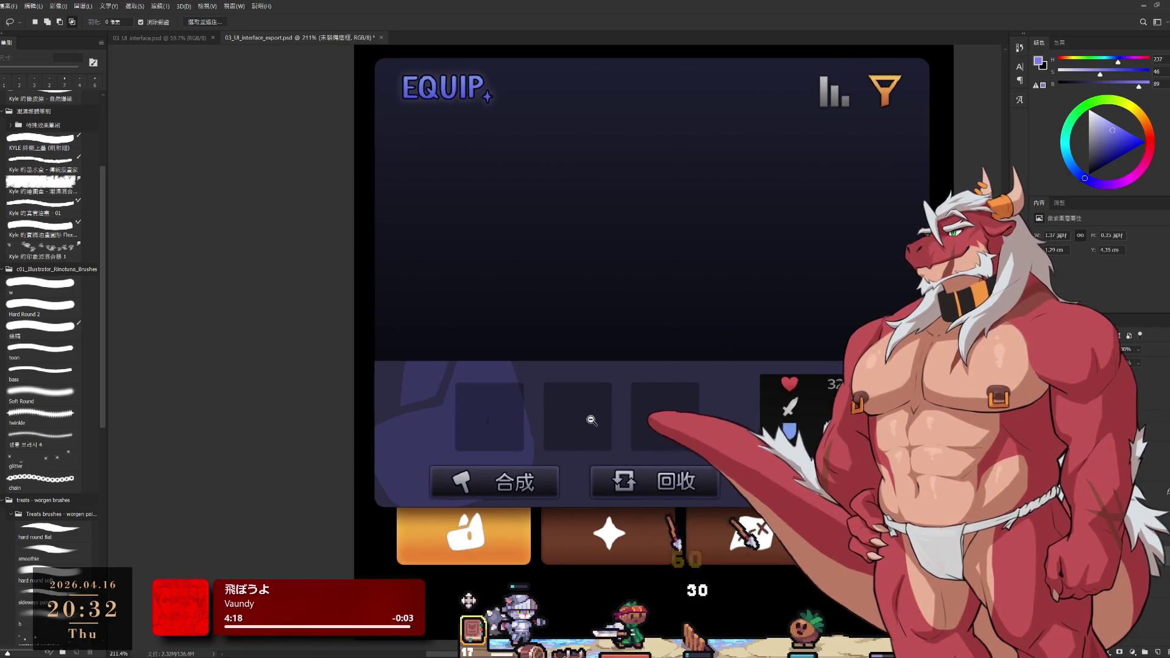
{"action": "scroll", "coordinate": [611, 431], "scroll_direction": "up", "scroll_amount": 2}
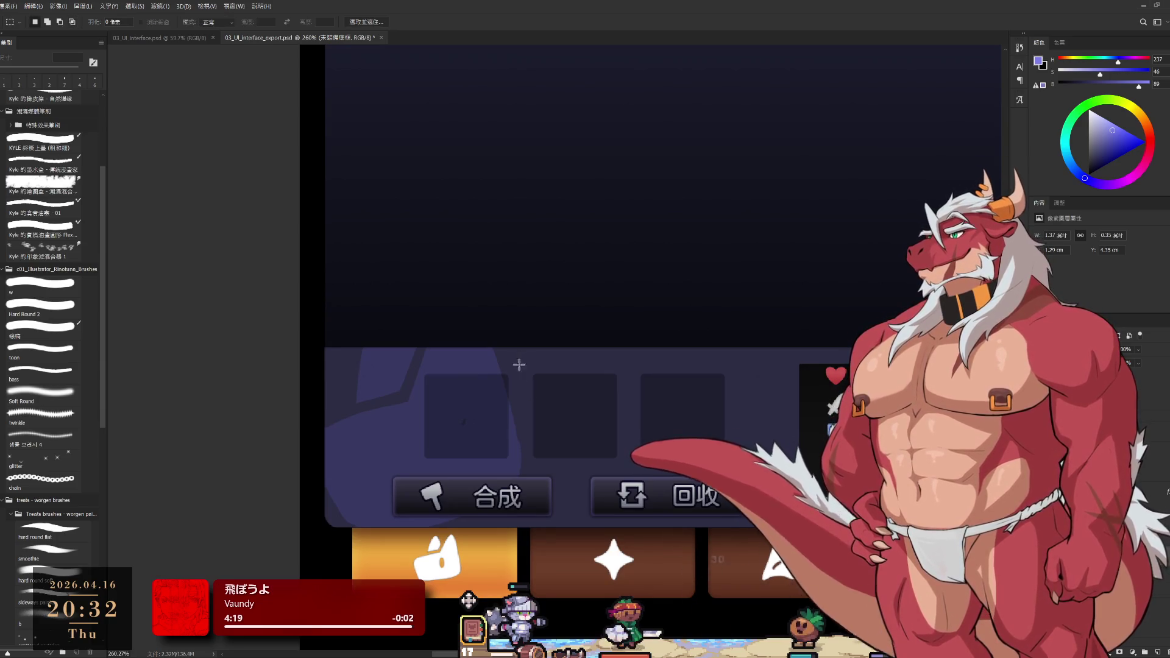
Marquee-select the two right-hand crafting slots, delete them and deselect
{"action": "left_click_drag", "start_coordinate": [522, 332], "coordinate": [771, 470]}
{"action": "key", "text": "Delete"}
{"action": "key", "text": "ctrl+d"}
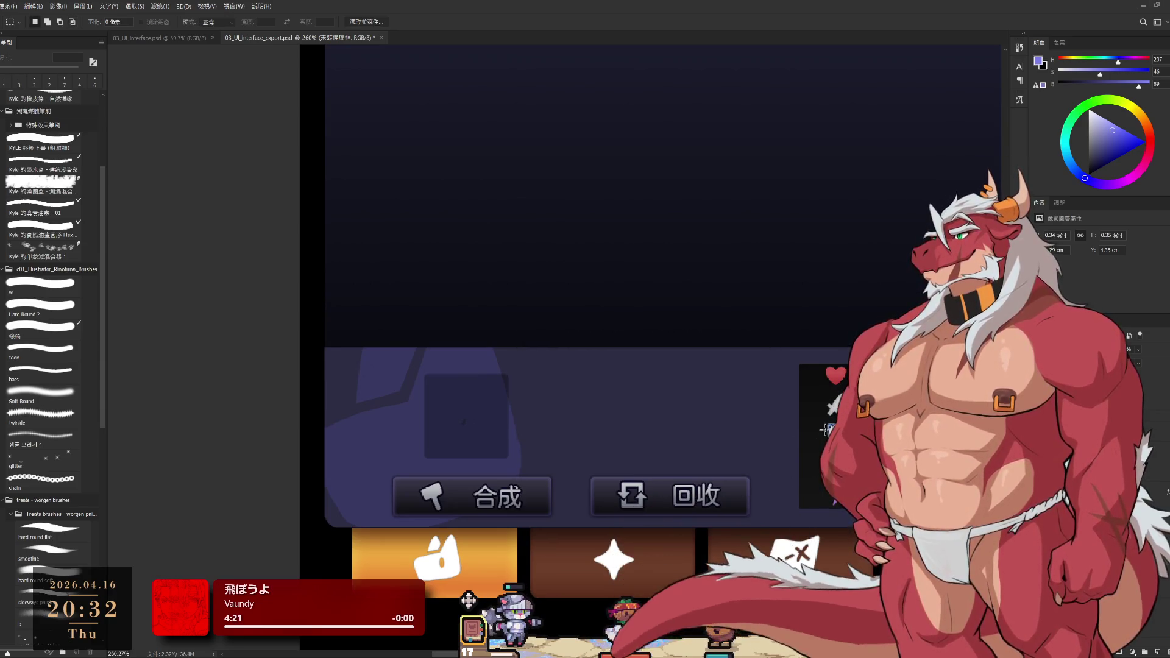